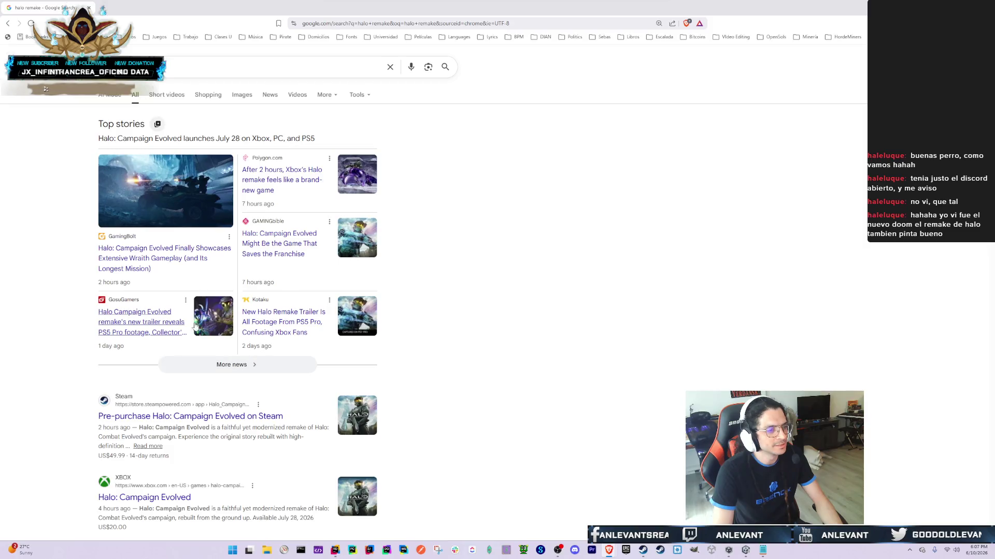
Step: Switch from Chrome's Halo remake search results back to the Unity editor
key("alt+Tab")
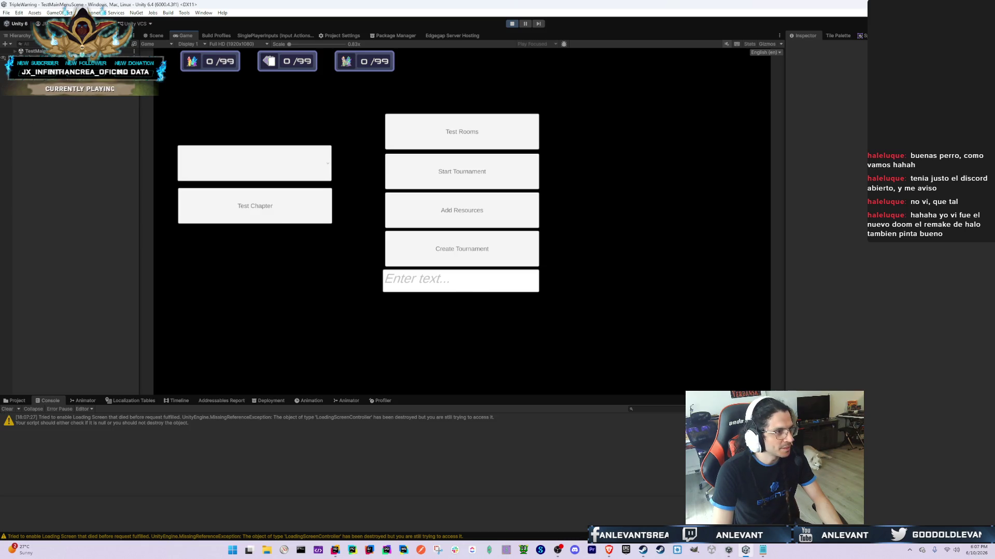
Step: Quit background apps from the hidden tray icons, leaving Resource Monitor's memory view open
left_click(910, 551)
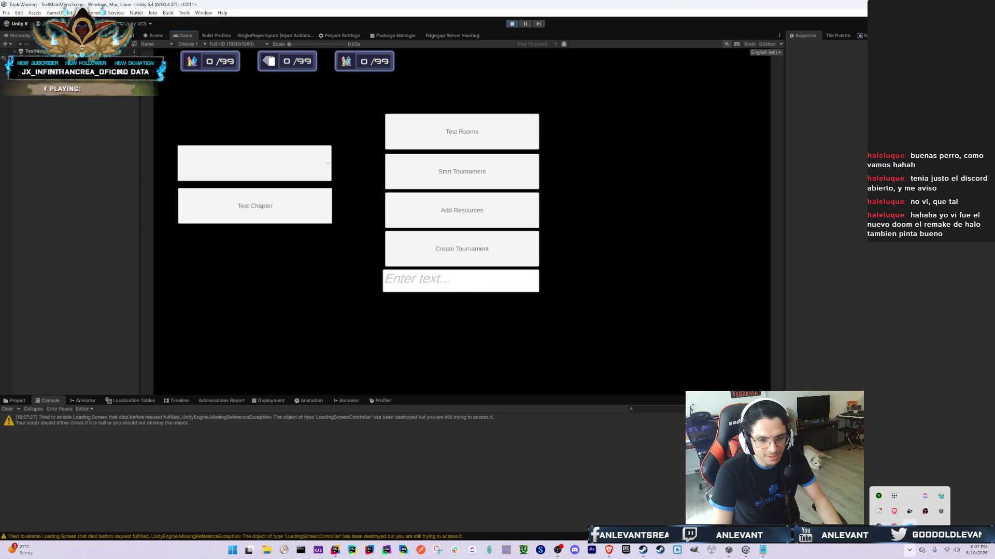
right_click(909, 511)
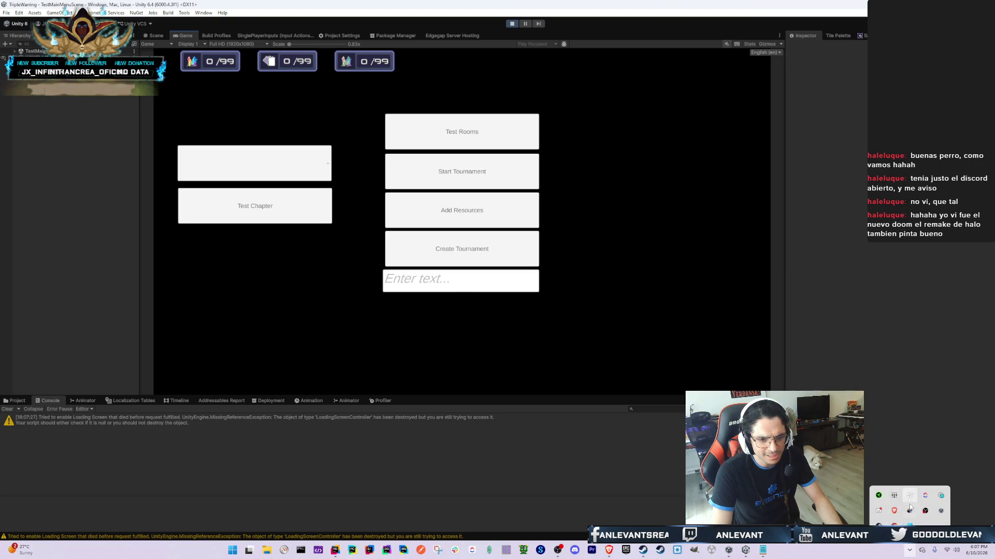
right_click(911, 499)
left_click(912, 498)
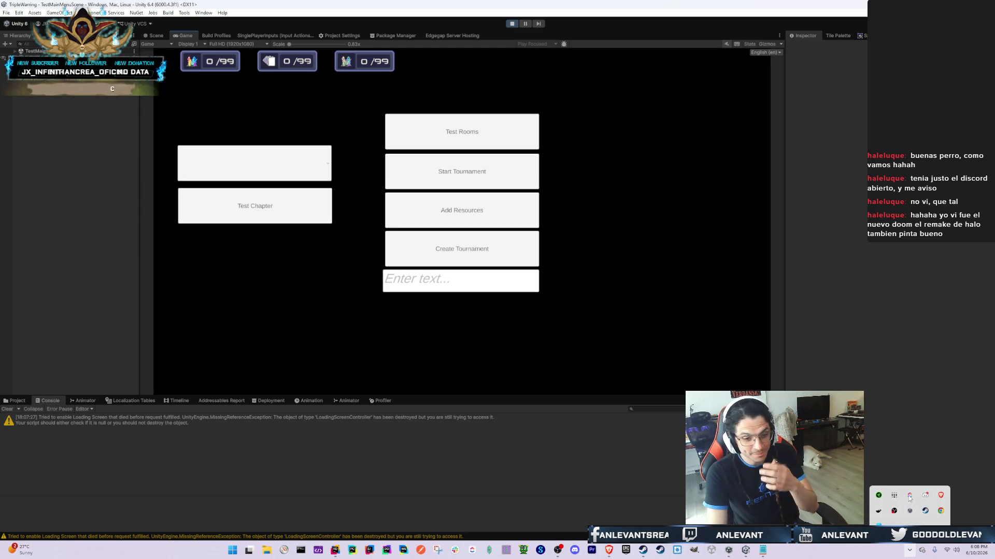
right_click(909, 497)
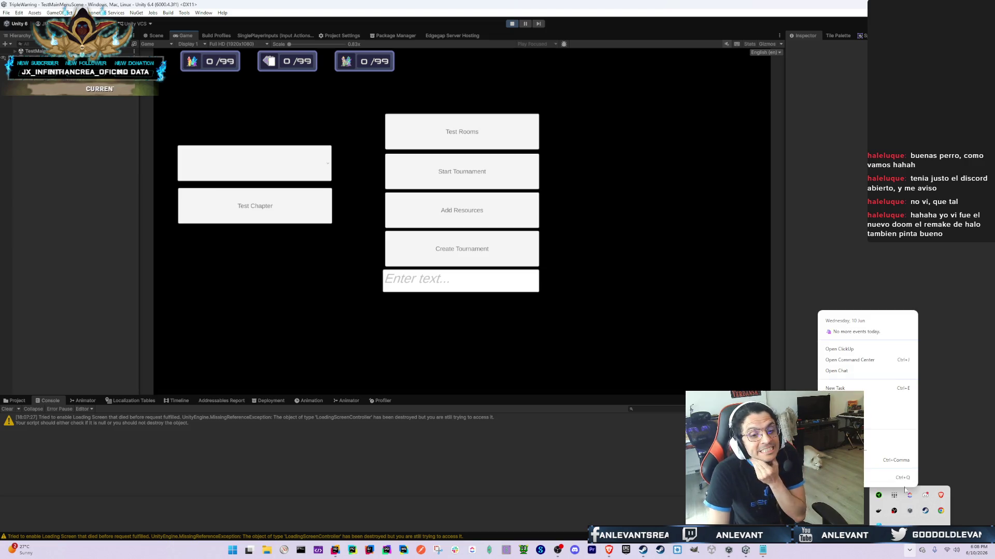
left_click(903, 476)
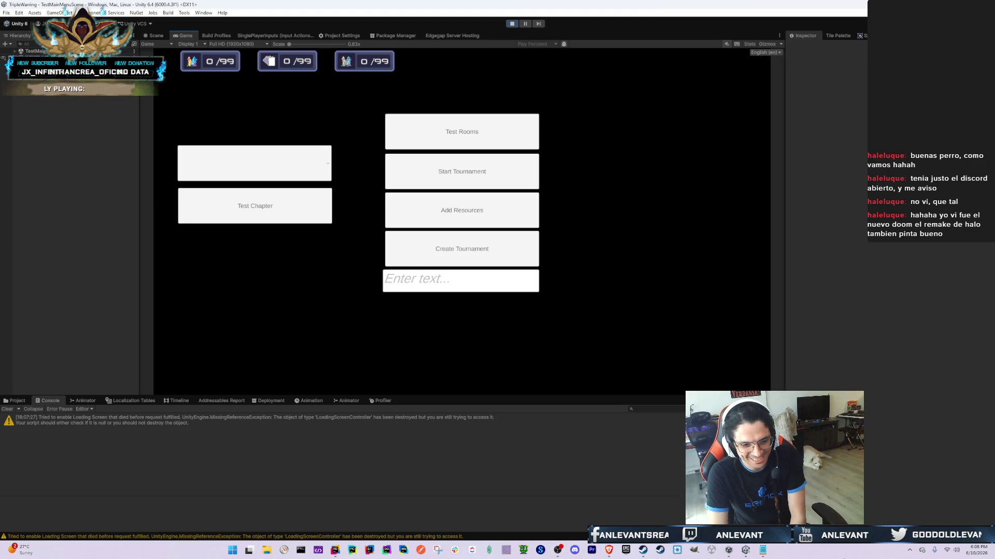
left_click(909, 551)
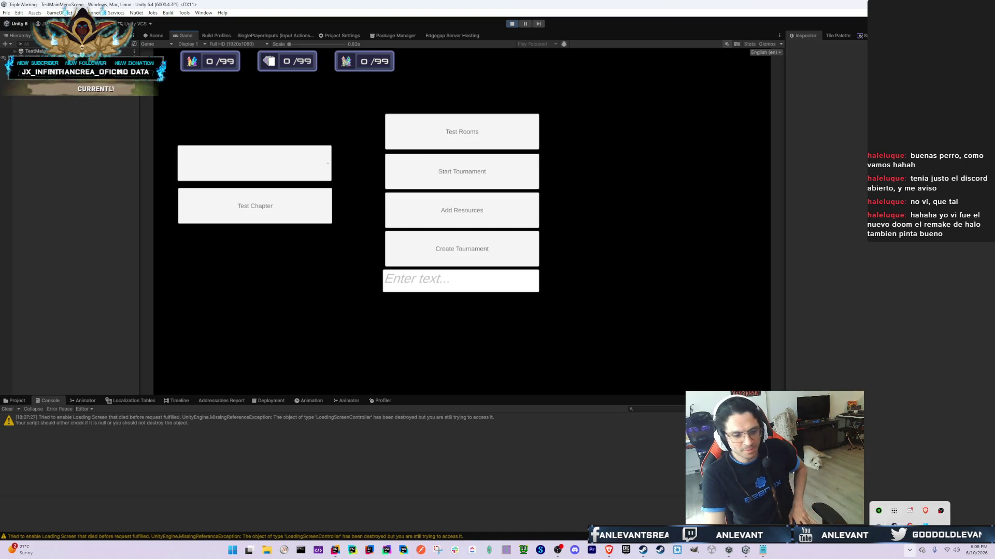
left_click(343, 395)
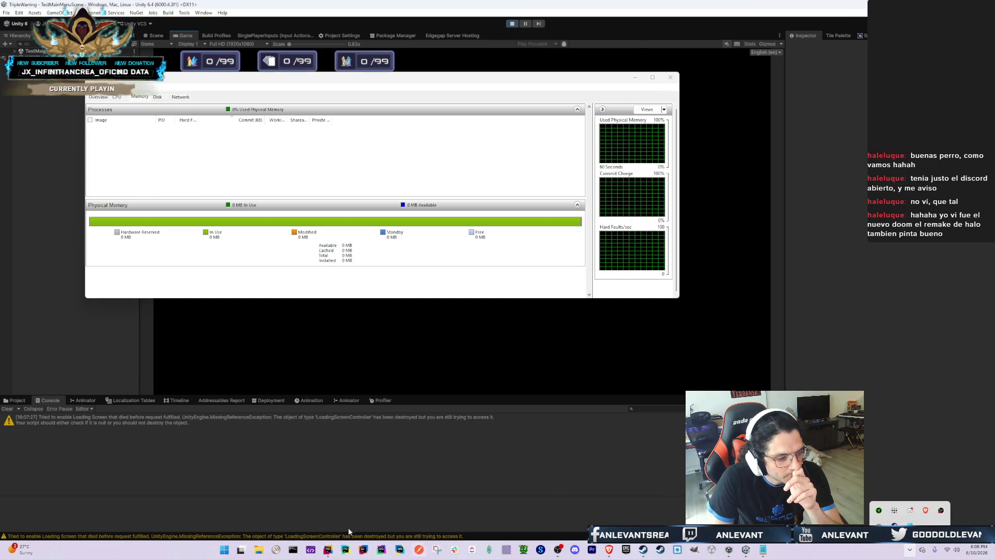
Step: Show per-process disk activity, quit Discord from the tray, and bring up Steam's tray options
left_click(160, 141)
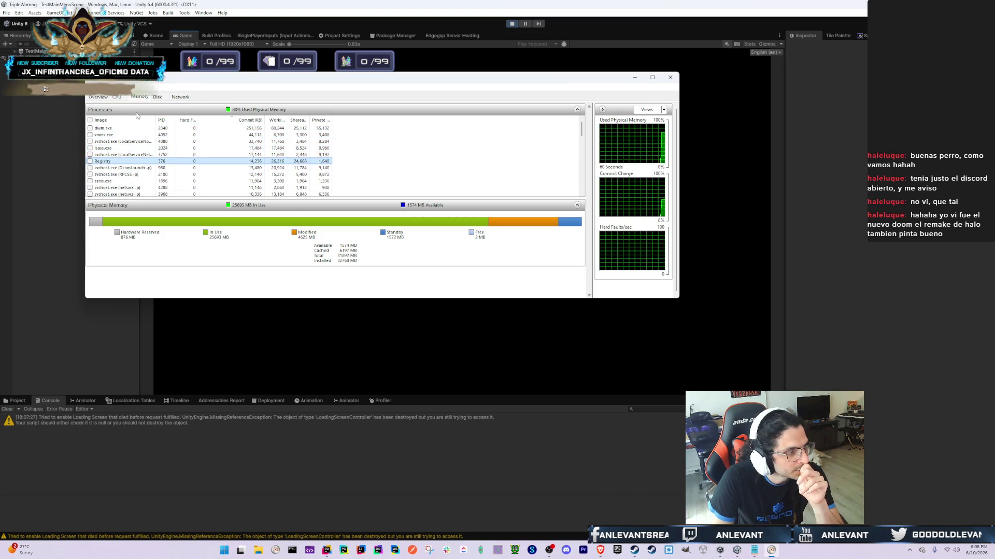
left_click(157, 97)
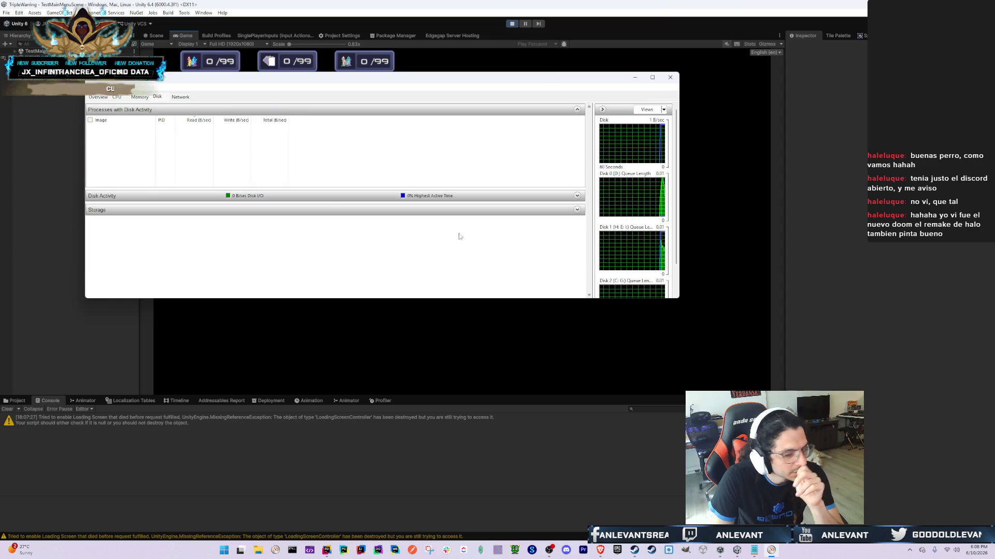
left_click(909, 551)
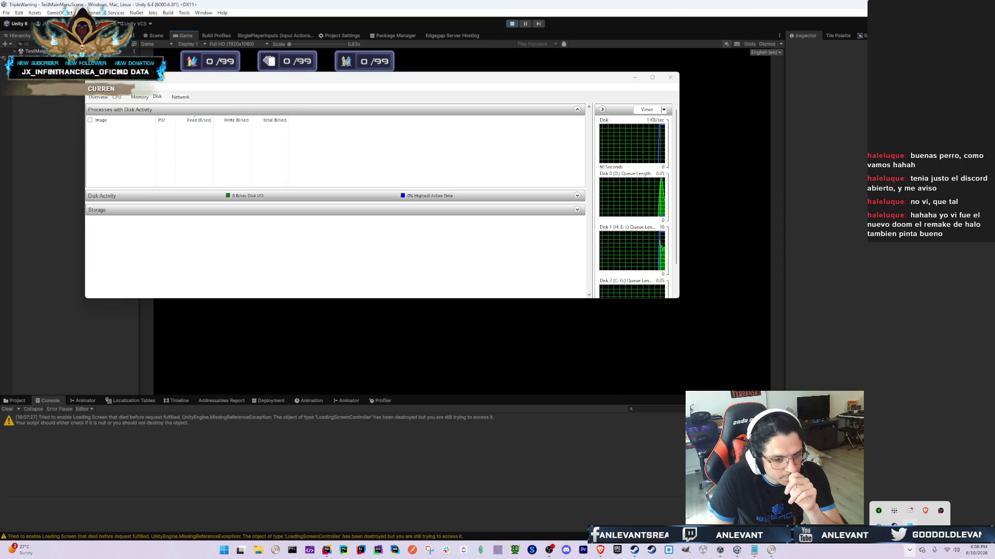
right_click(911, 512)
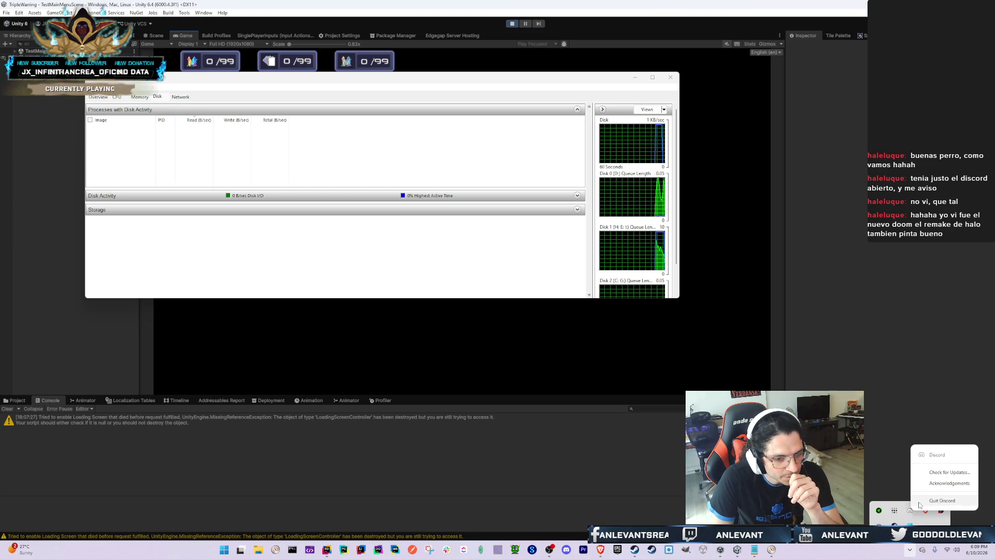
left_click(918, 504)
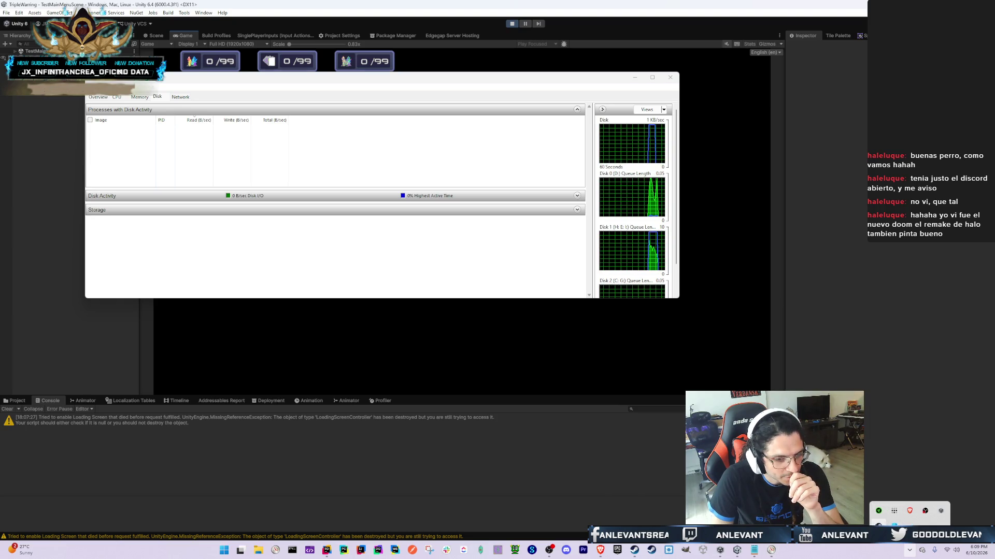
right_click(879, 523)
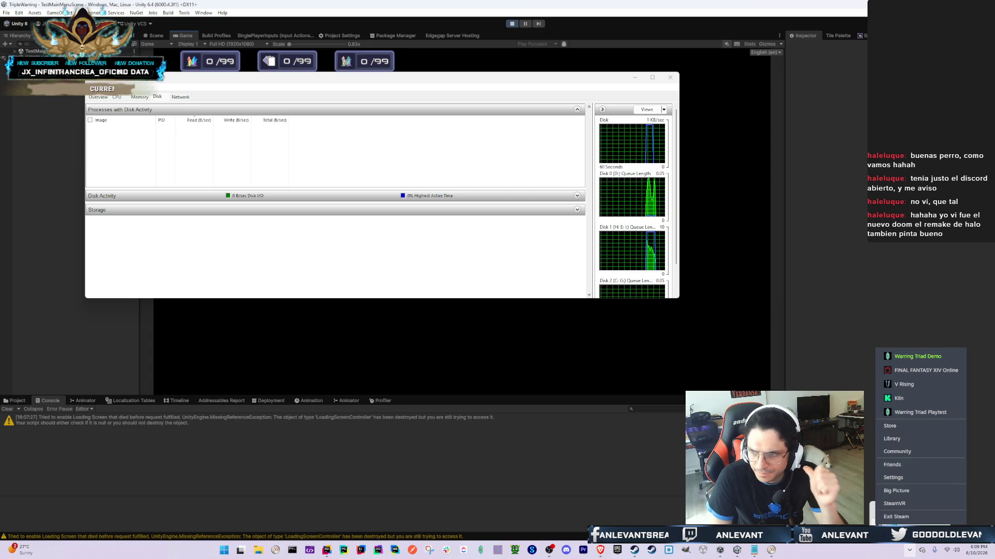
Step: Open Steam's library, then bring Resource Monitor's Disk view back and reposition it
left_click(881, 511)
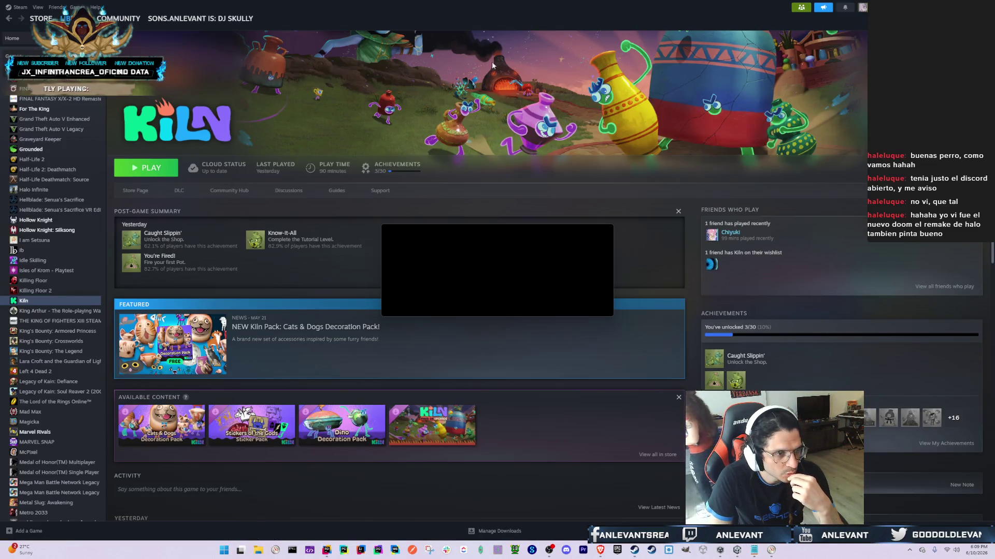
left_click(770, 550)
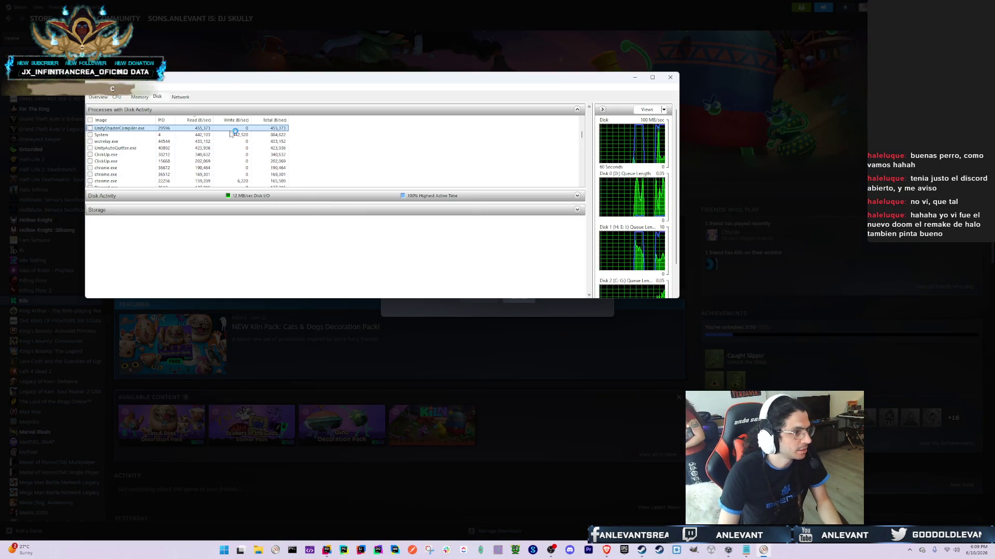
mouse_move(388, 79)
left_mouse_down()
mouse_move(499, 248)
mouse_move(537, 344)
mouse_move(522, 55)
left_mouse_up()
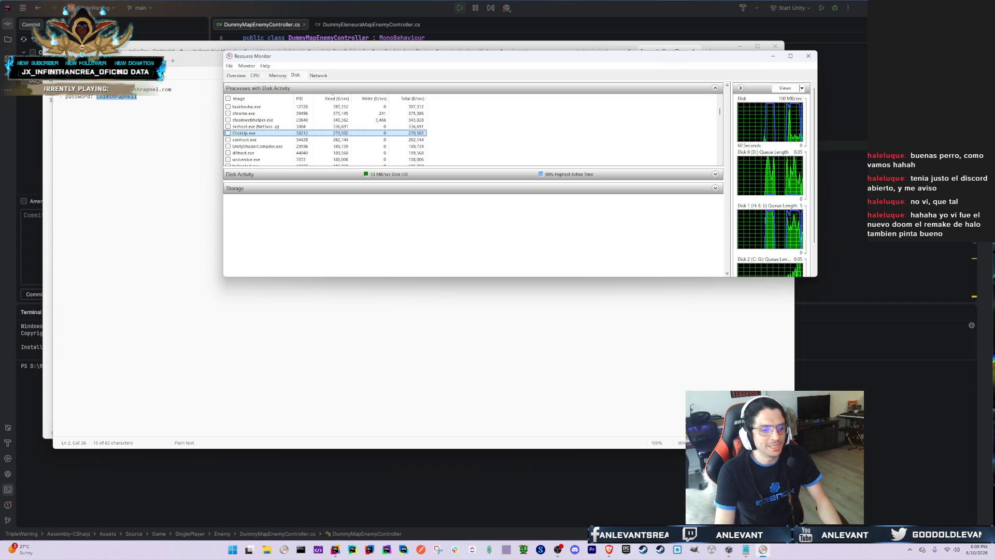
Step: Run Rider's Start Unity configuration to launch the TripleWarring project
left_click(820, 12)
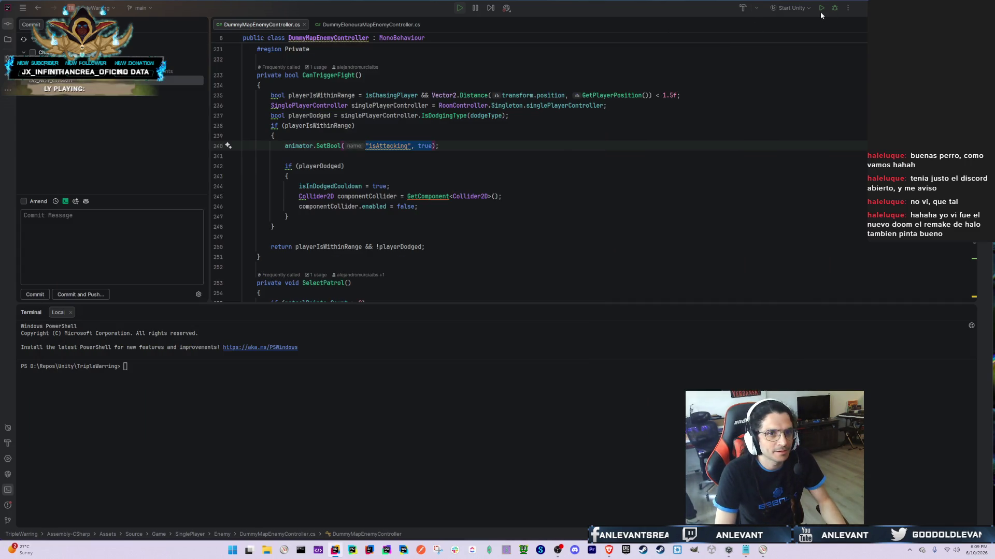
left_click(831, 8)
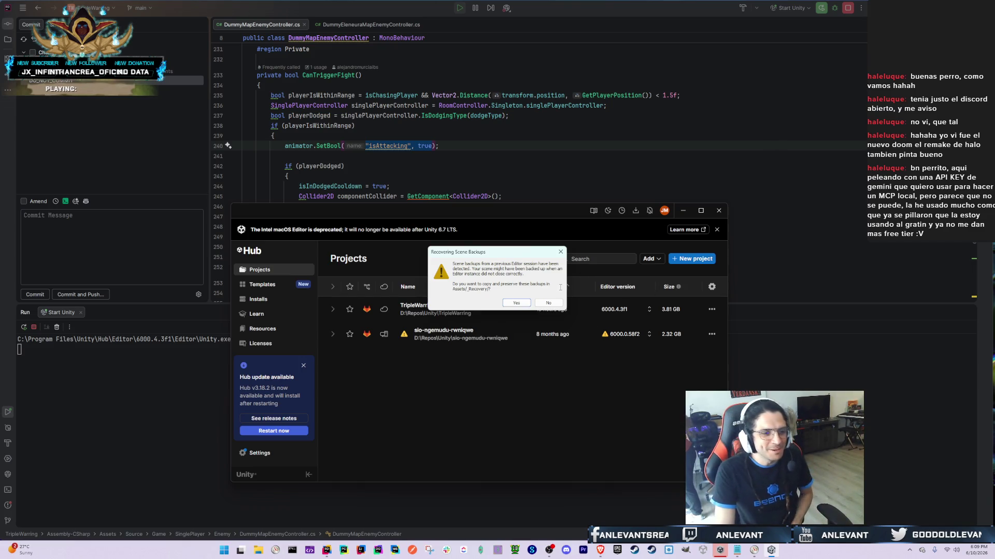
Step: Answer the Recovering Scene Backups prompt so TripleWarring opens on LoginScene
left_click(516, 302)
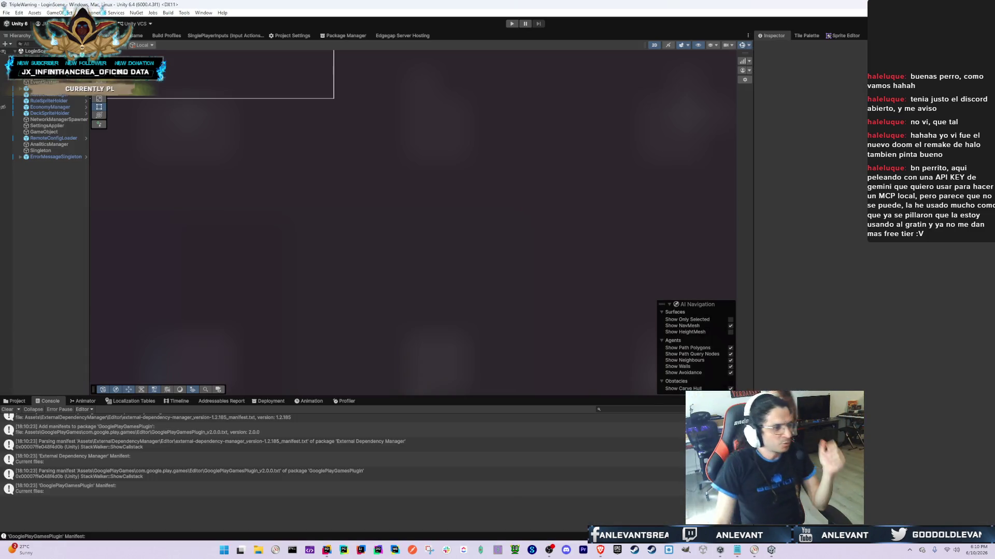
Step: Clear the console, play the game in the Game view, and load the Test Rooms
left_click(8, 409)
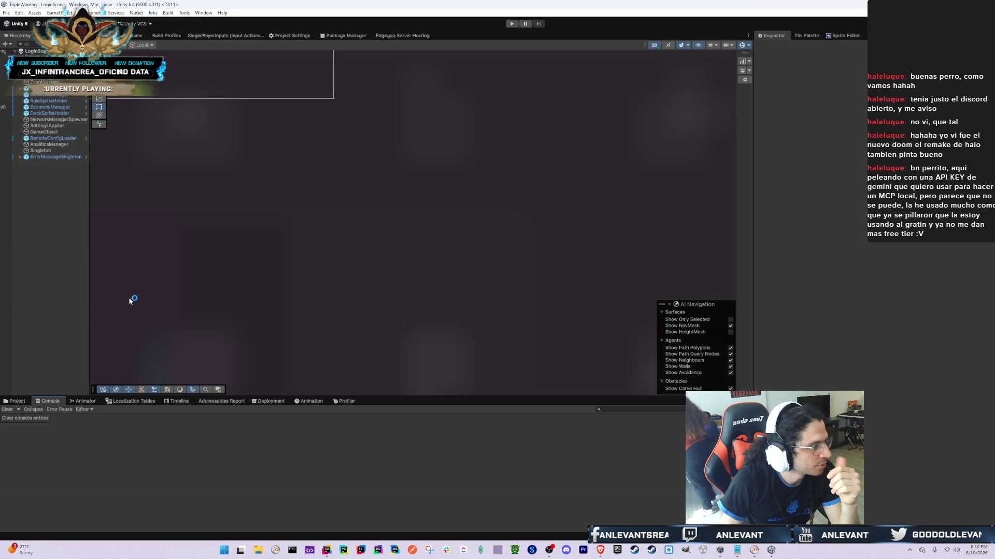
left_click(138, 35)
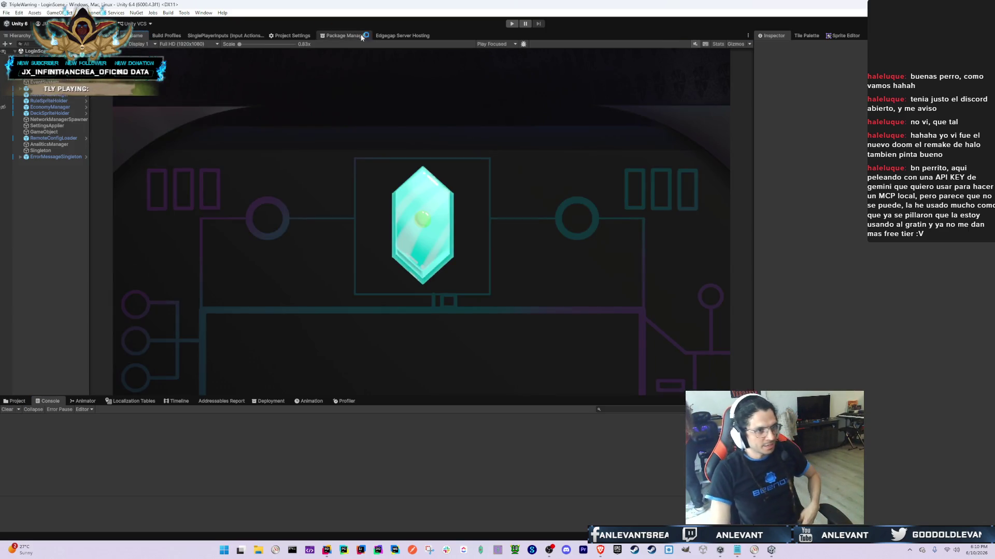
left_click(518, 23)
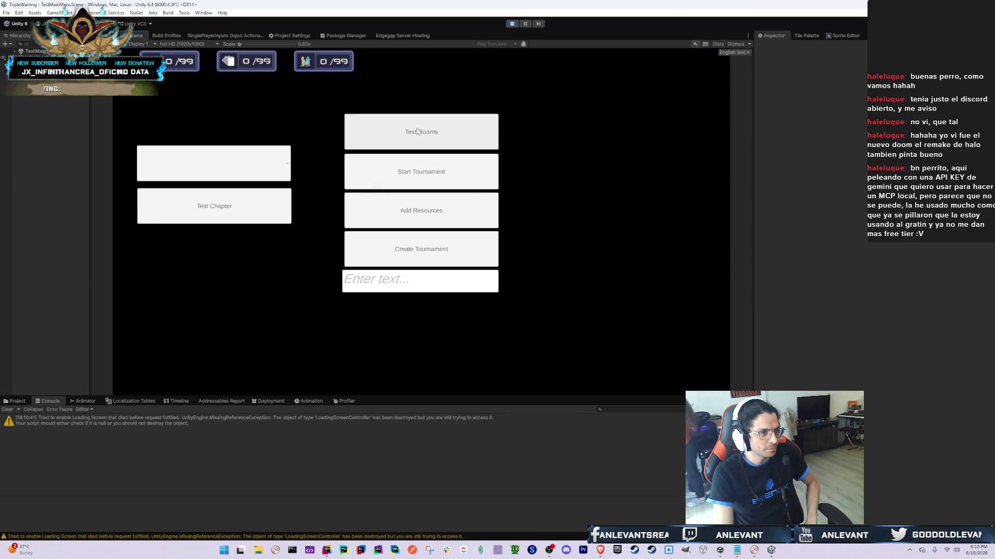
left_click(7, 409)
left_click(428, 138)
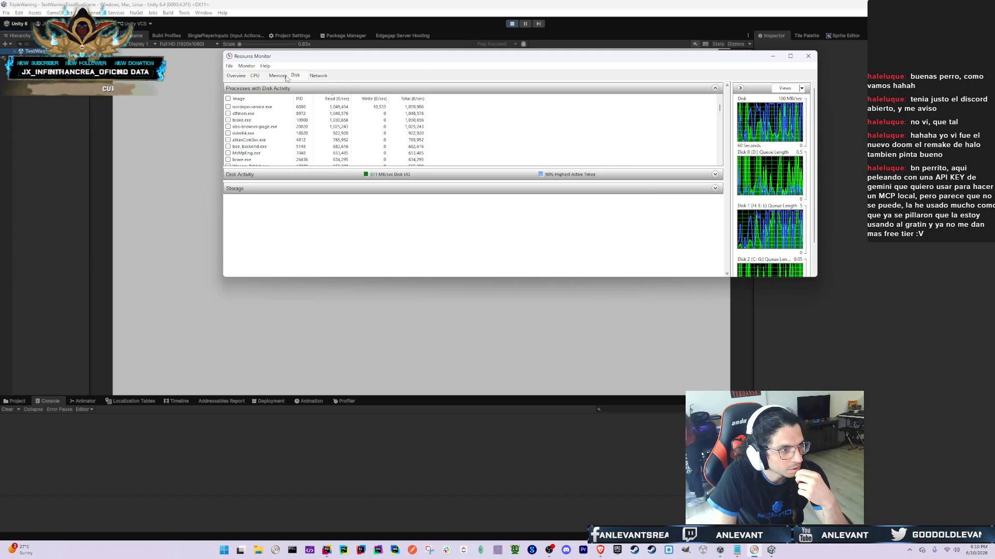
Step: On the Memory tab, begin ending brave.exe but cancel it
left_click(277, 76)
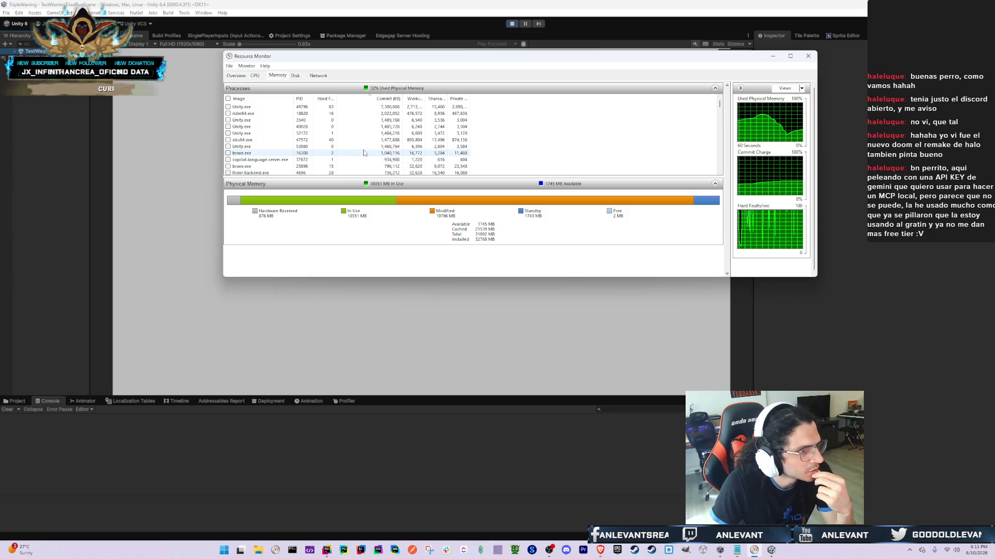
right_click(267, 171)
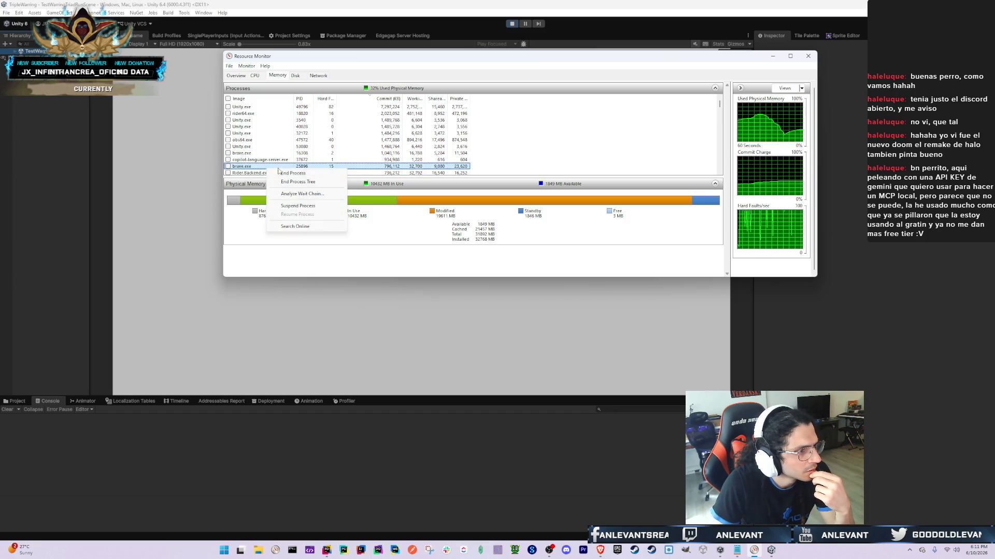
left_click(285, 173)
left_click(510, 288)
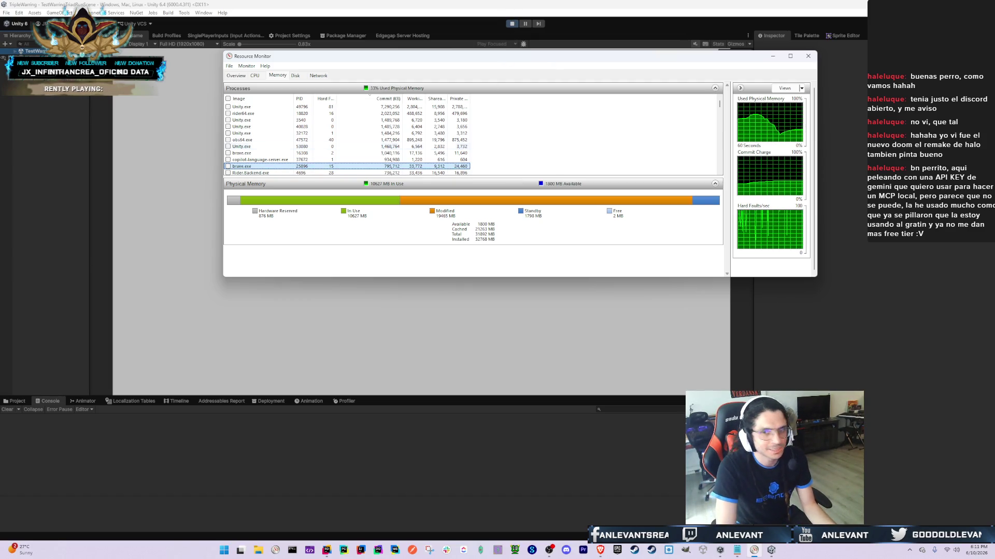
key("alt+Tab")
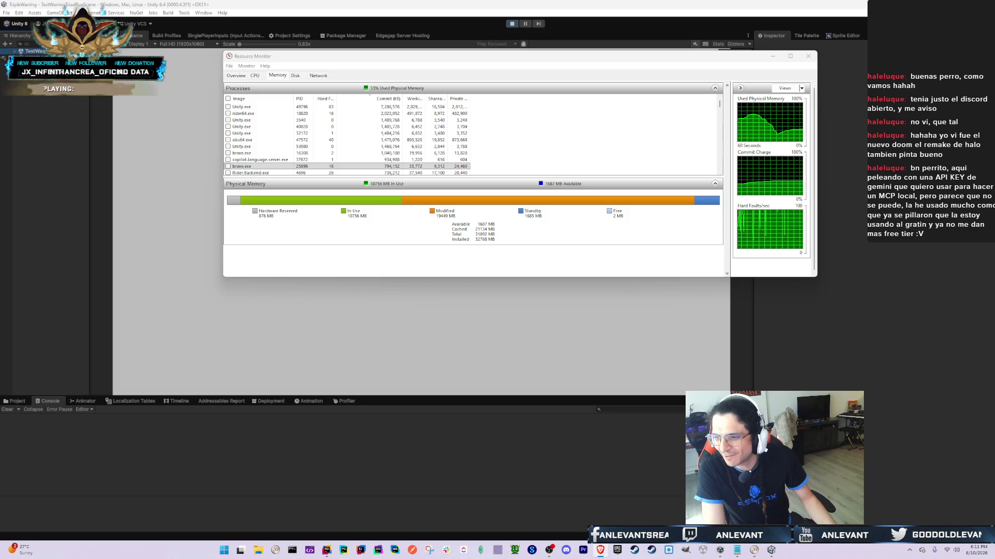
Step: End the copilot-language-server.exe process, then close Resource Monitor
left_click(909, 550)
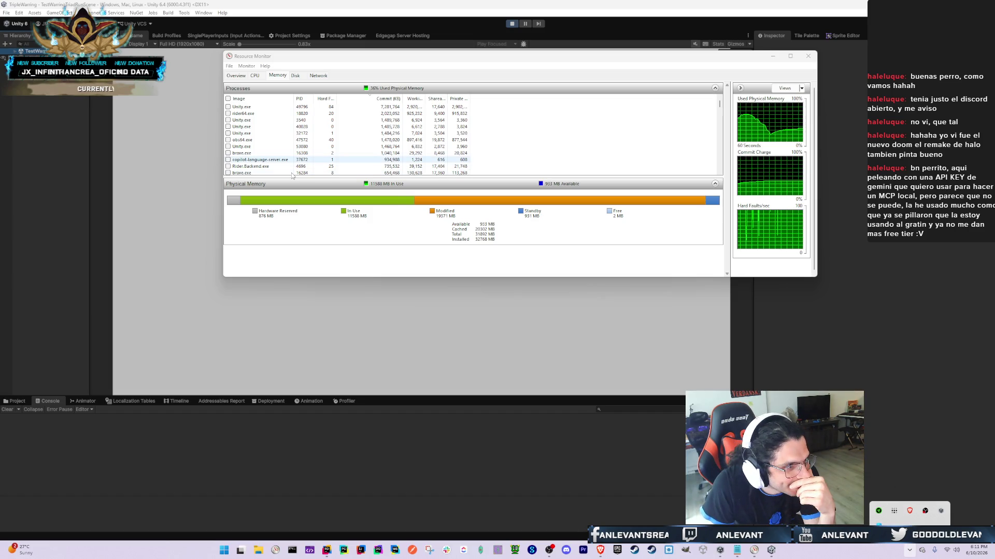
right_click(279, 161)
left_click(311, 167)
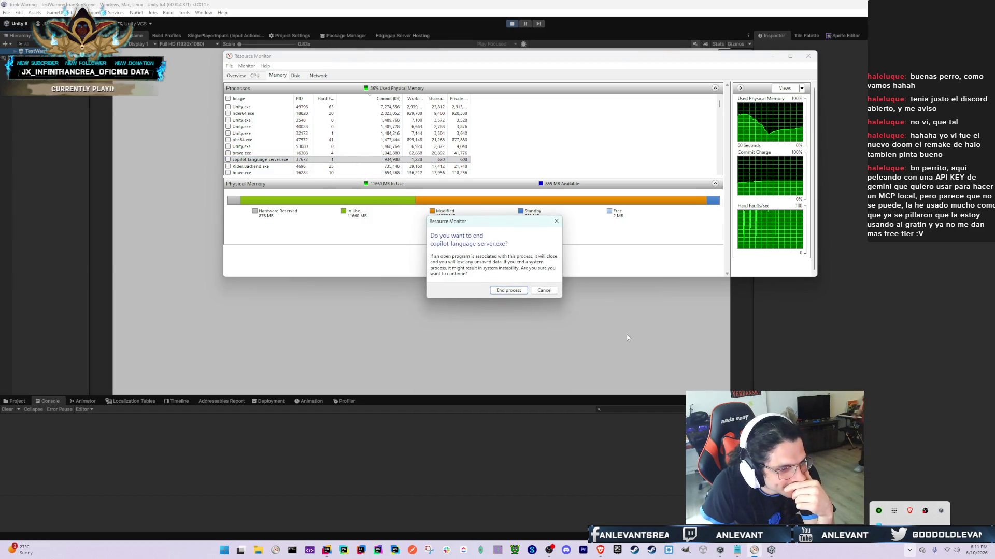
left_click(518, 306)
left_click(913, 514)
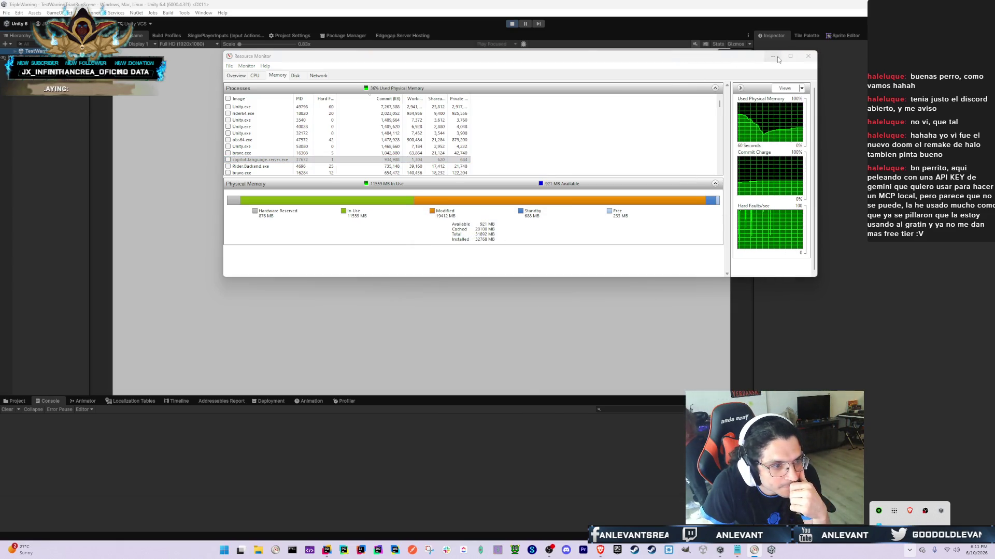
scroll(372, 164, "down", 5)
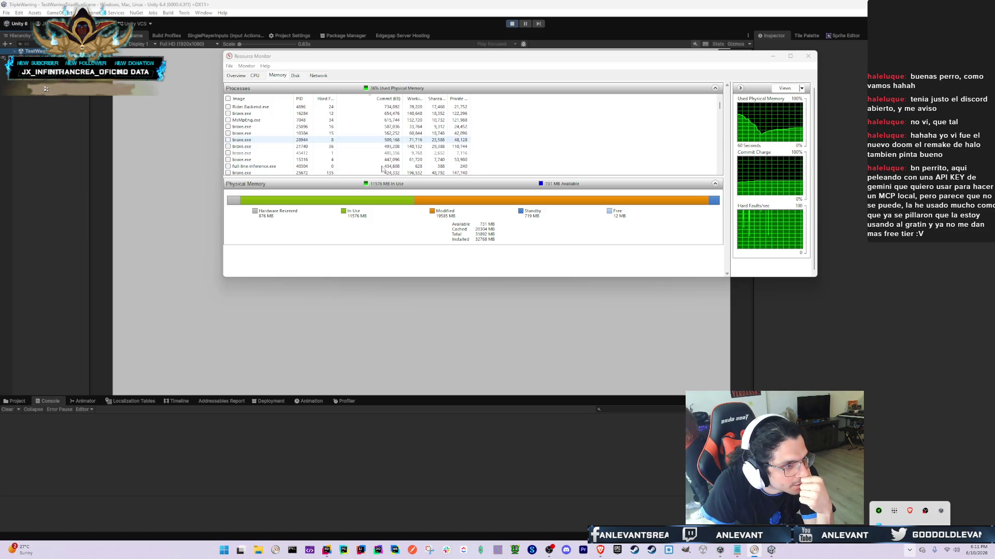
scroll(373, 151, "up", 5)
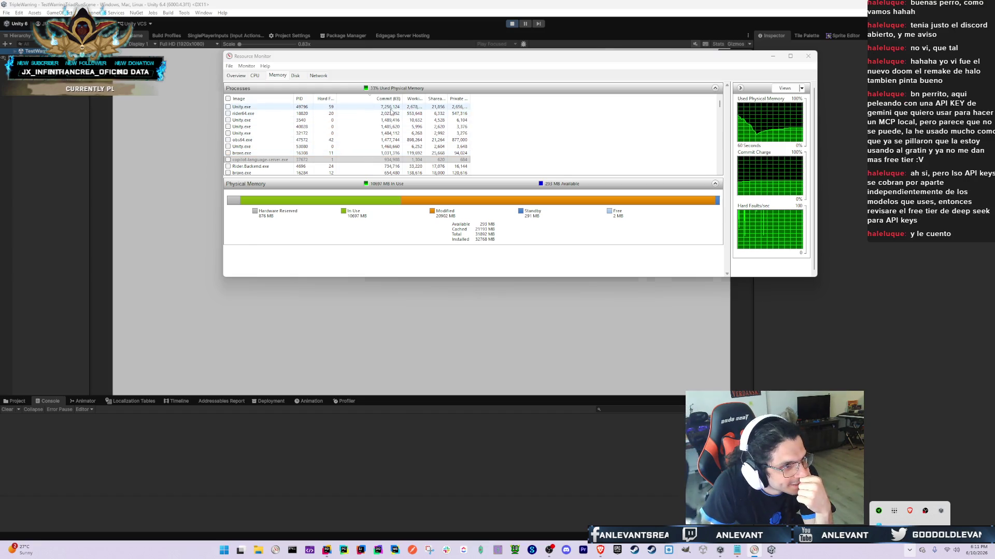
left_click(512, 23)
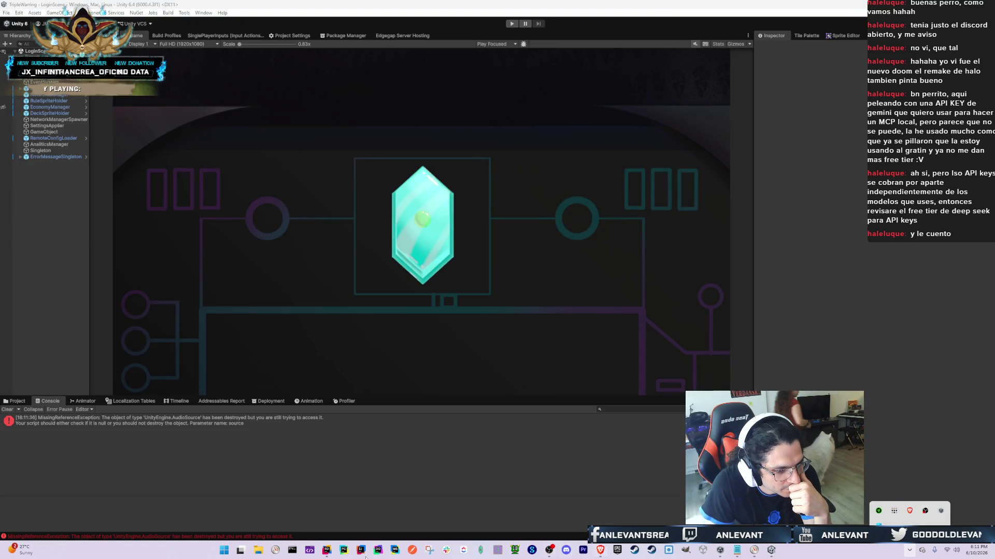
mouse_move(600, 550)
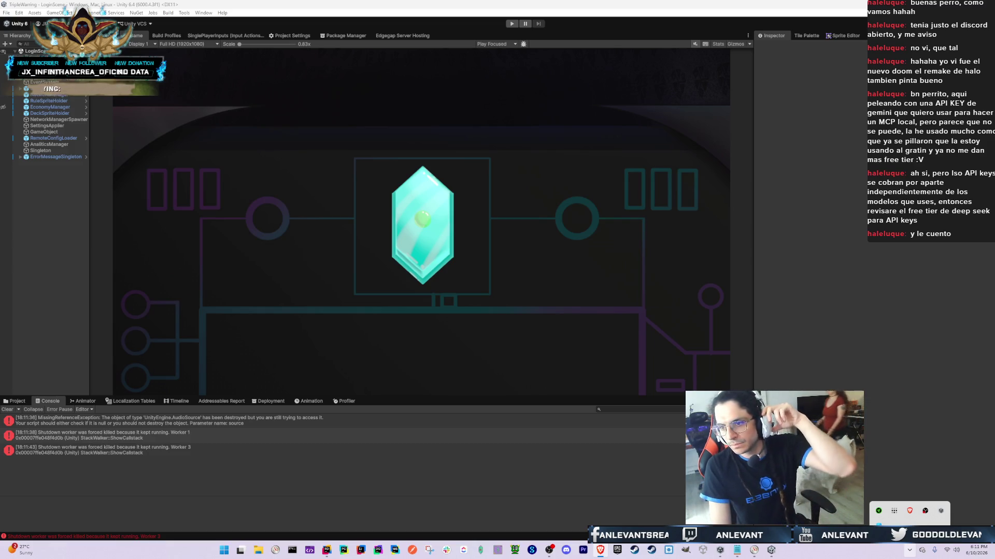
left_click(601, 555)
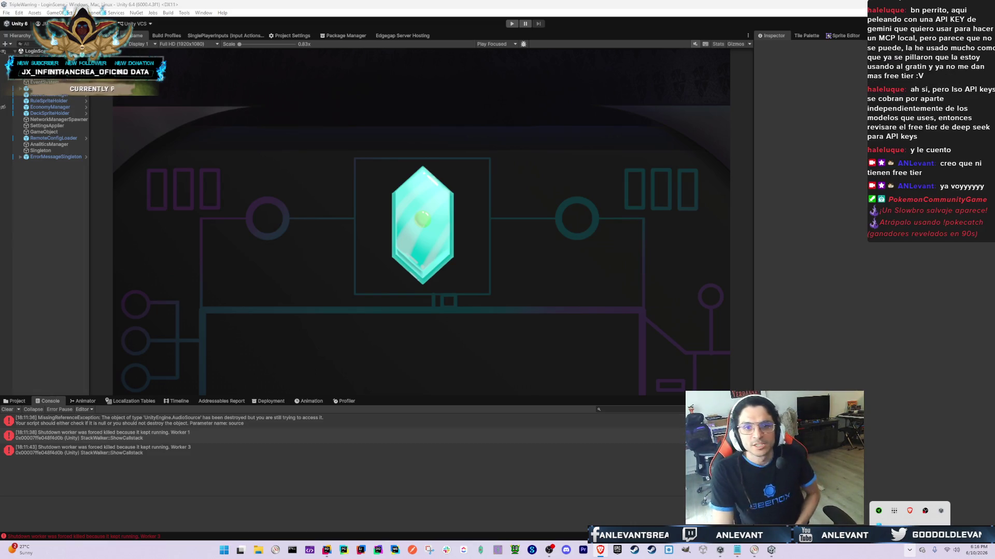
left_click(2, 416)
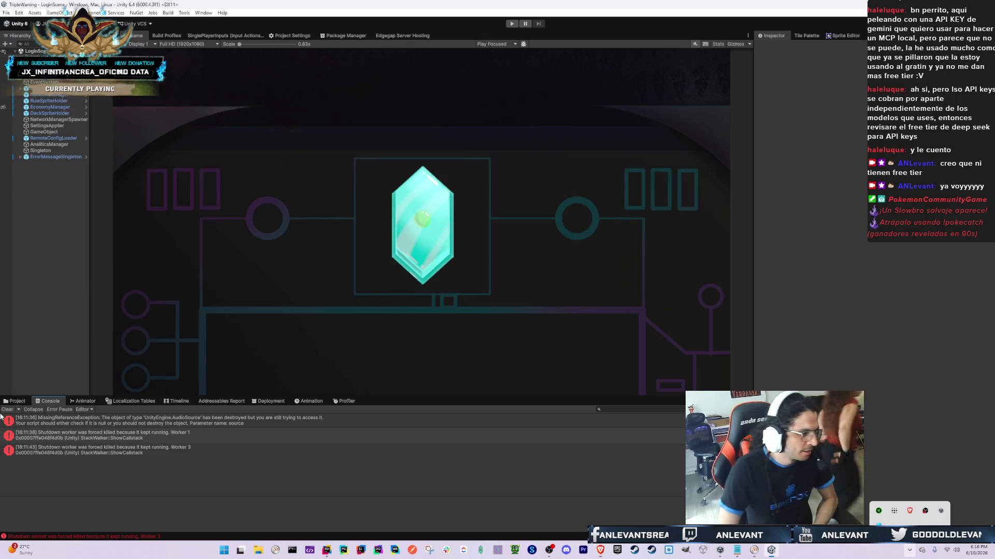
Step: Clear console errors, clear the 'Wolf' search in Project assets, and return to Rider
left_click(3, 411)
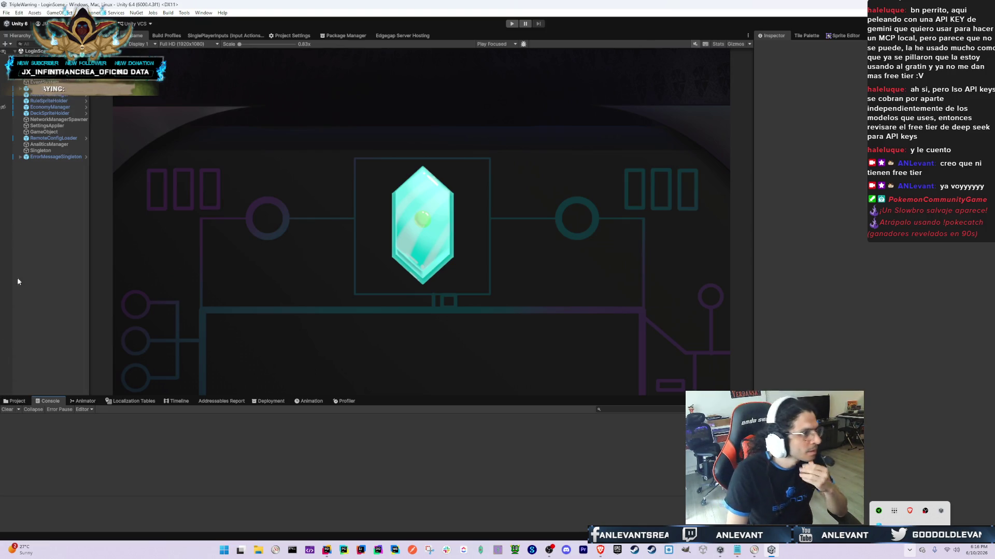
left_click(15, 402)
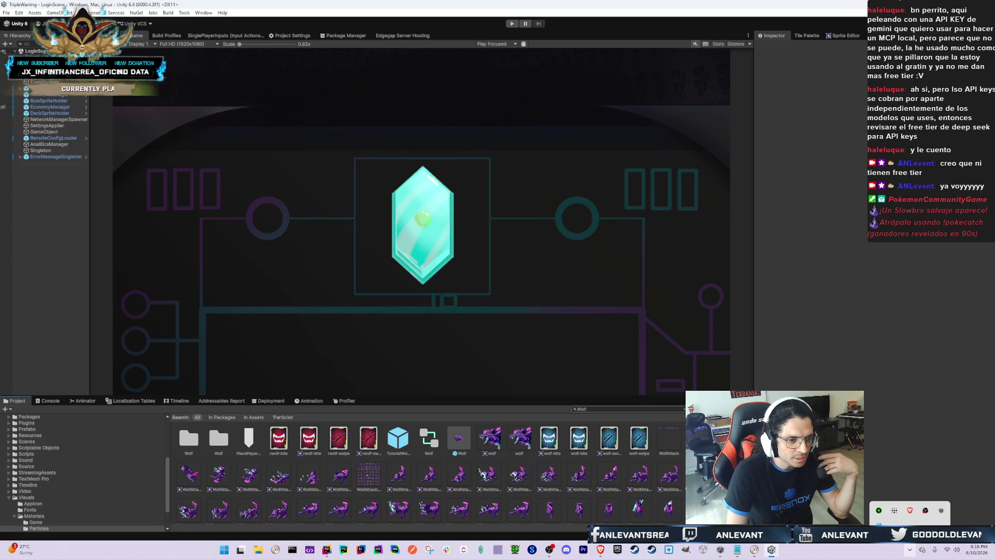
key("Escape")
left_click(910, 550)
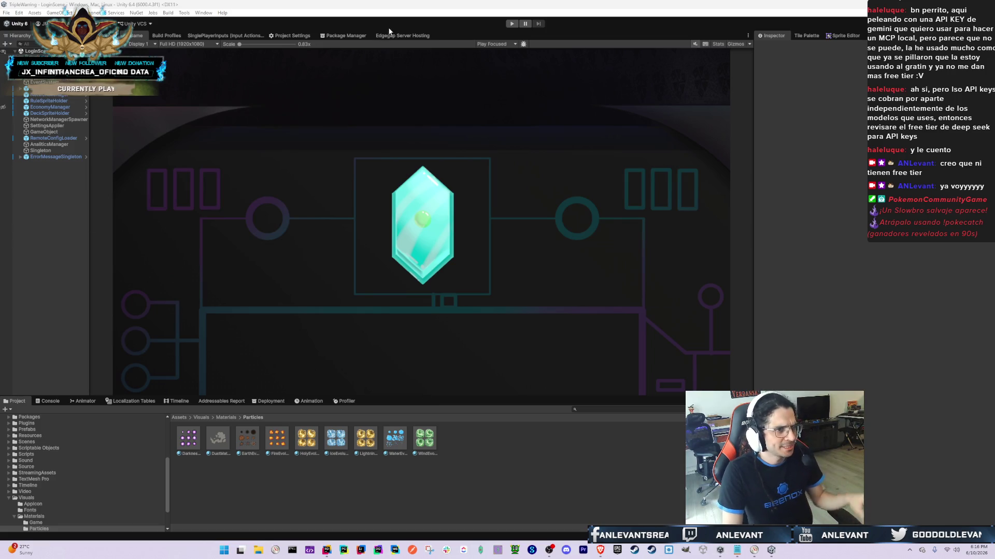
key("alt+Tab")
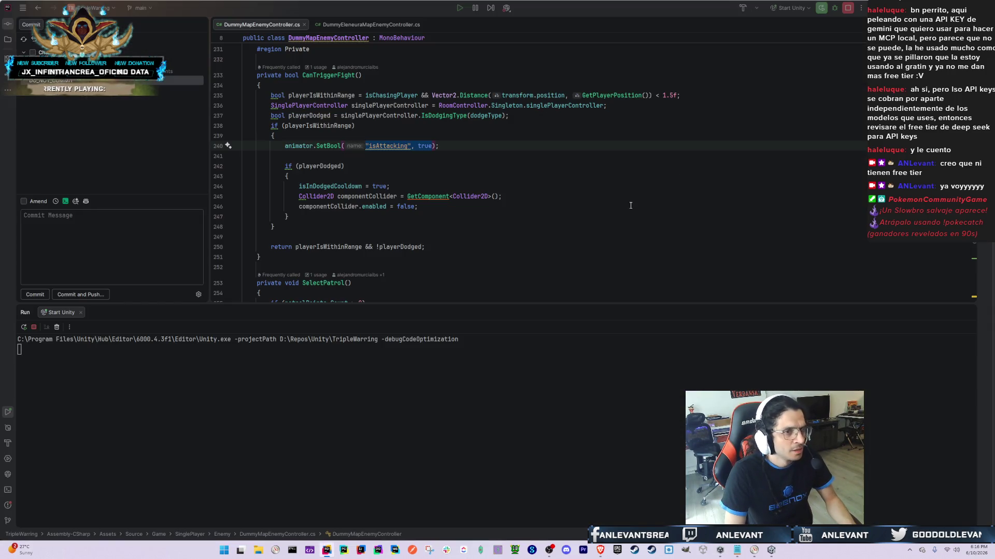
Step: Stop the running Unity instance, close DummyMapEnemyController.cs, and accept restoring scene backups
left_click(848, 8)
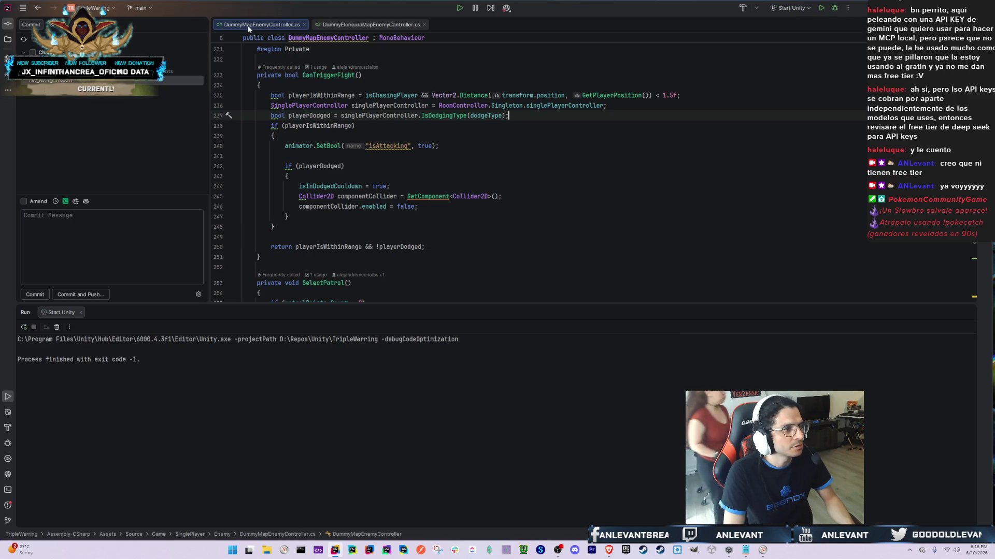
key("ctrl+F4")
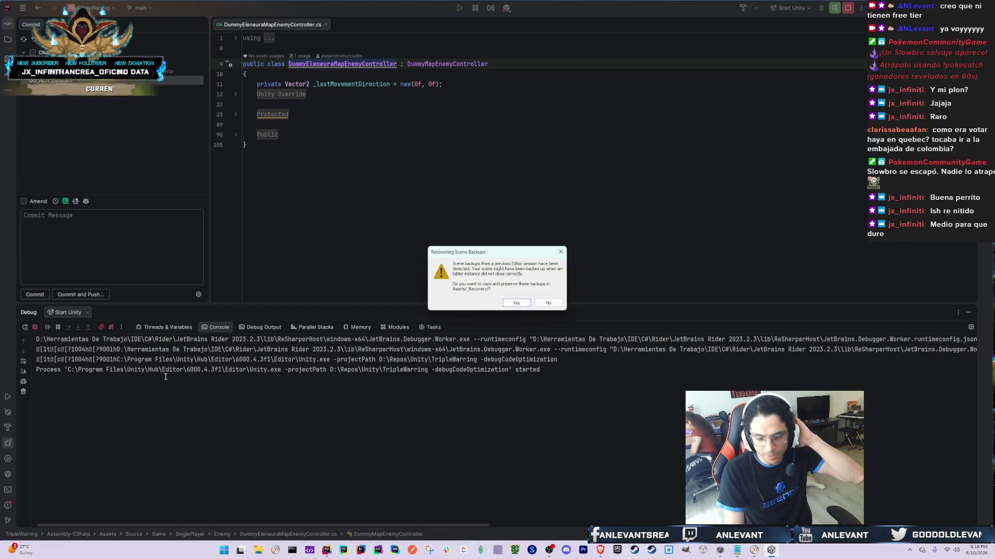
left_click(516, 303)
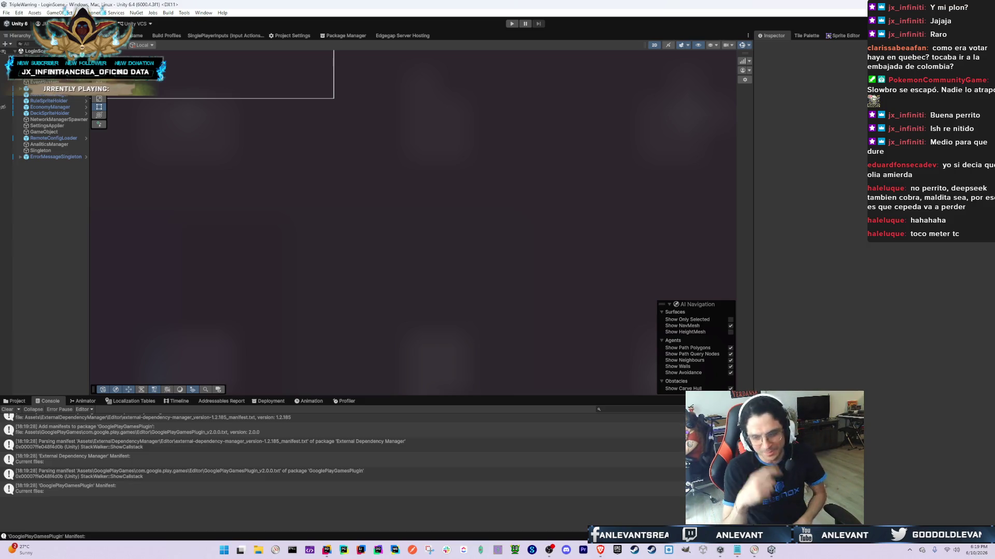
Step: Show the Project window's assets matching the Wolf search
left_click(18, 402)
Step: Clear the NullReferenceException from the Console and run LoginScene in Play mode
double_click(20, 402)
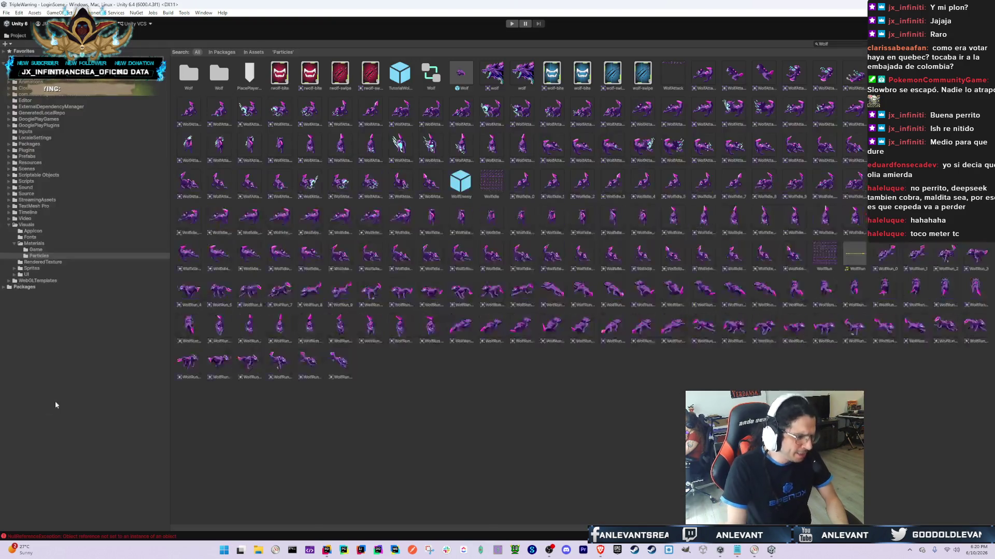
key("shift+space")
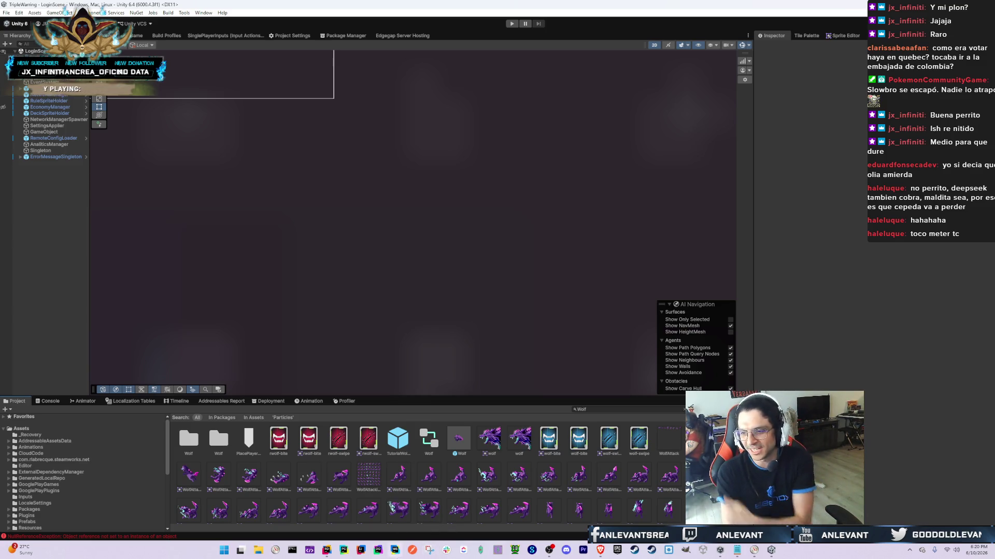
left_click(46, 402)
left_click(7, 410)
left_click(15, 402)
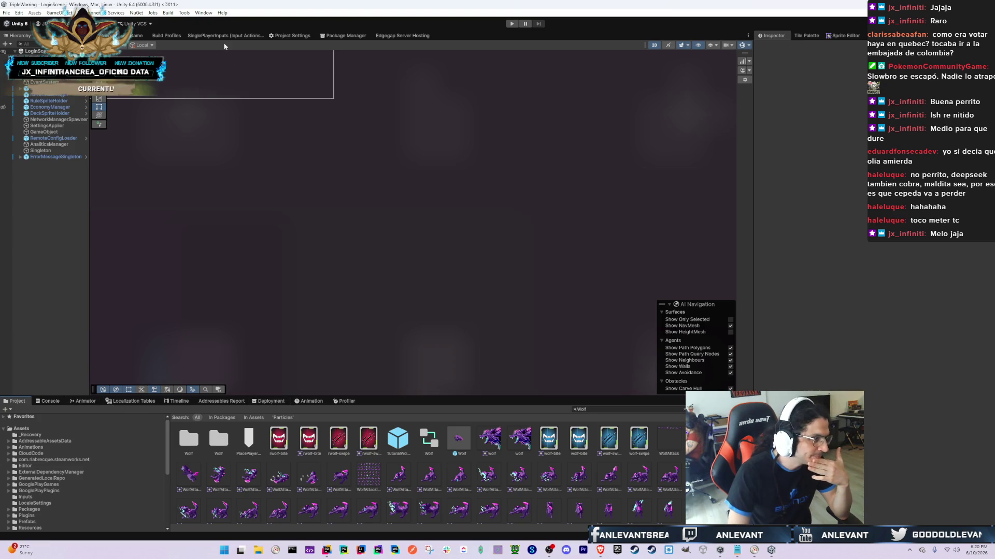
left_click(512, 24)
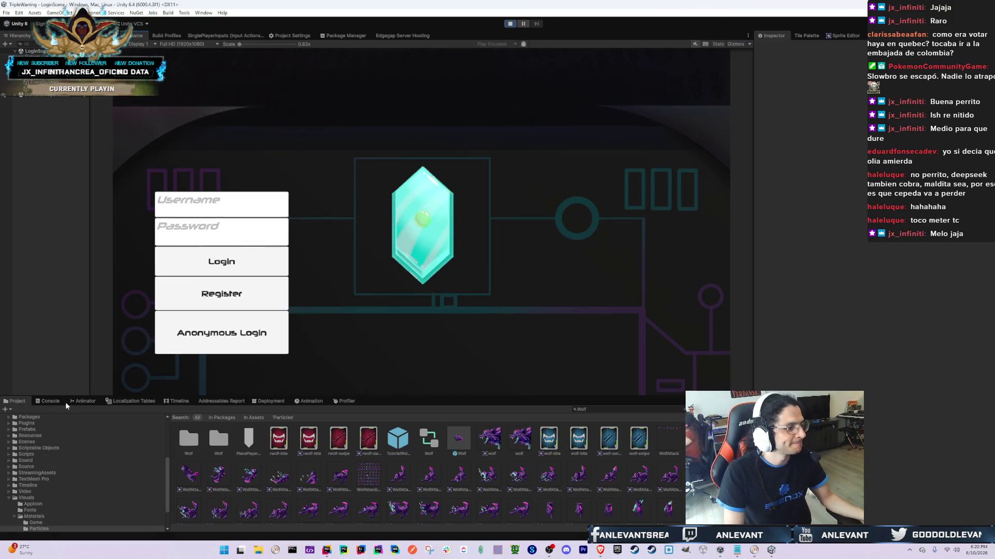
Step: Log into the game with the username and account password to reach the main menu
left_click(49, 402)
left_click(8, 409)
left_click(286, 201)
type("admin")
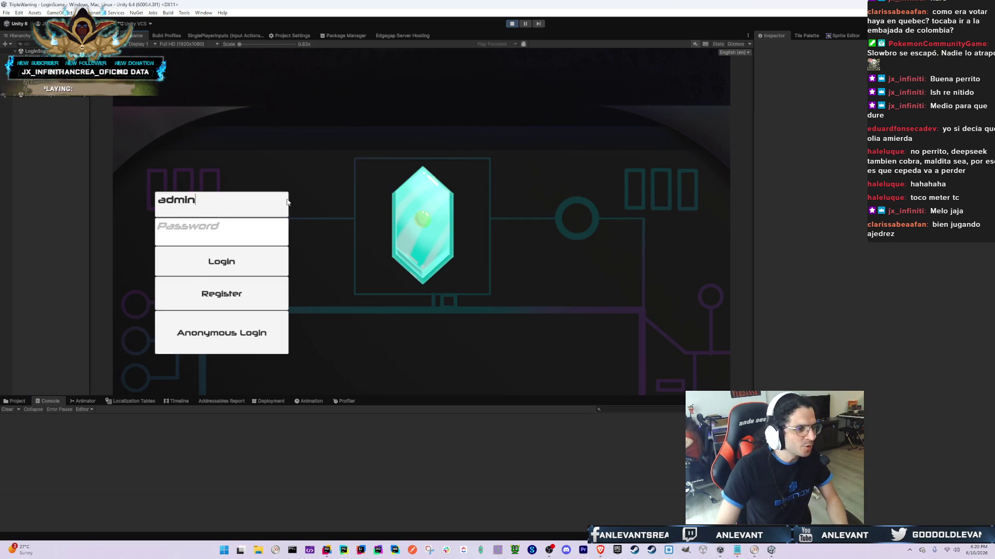
left_click(276, 233)
type("**********")
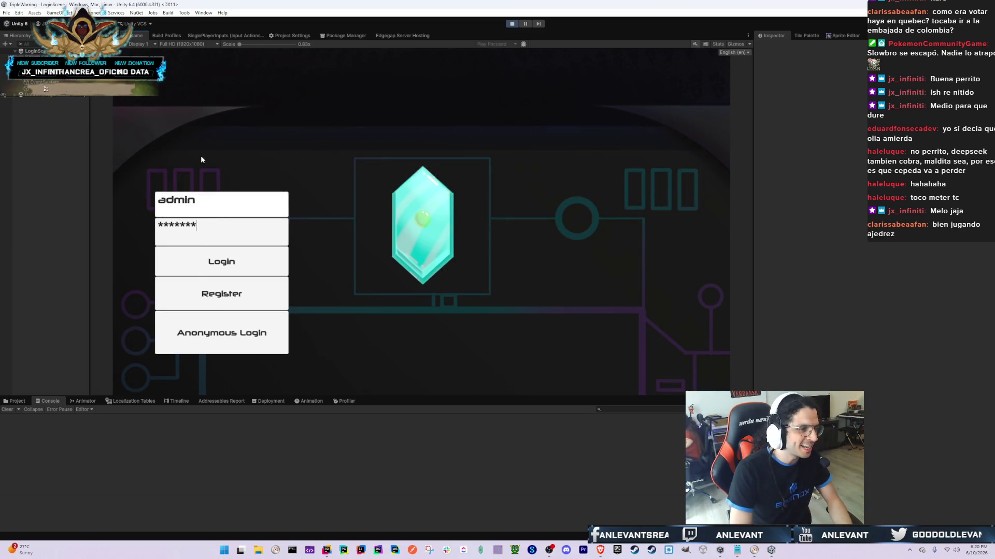
type("*")
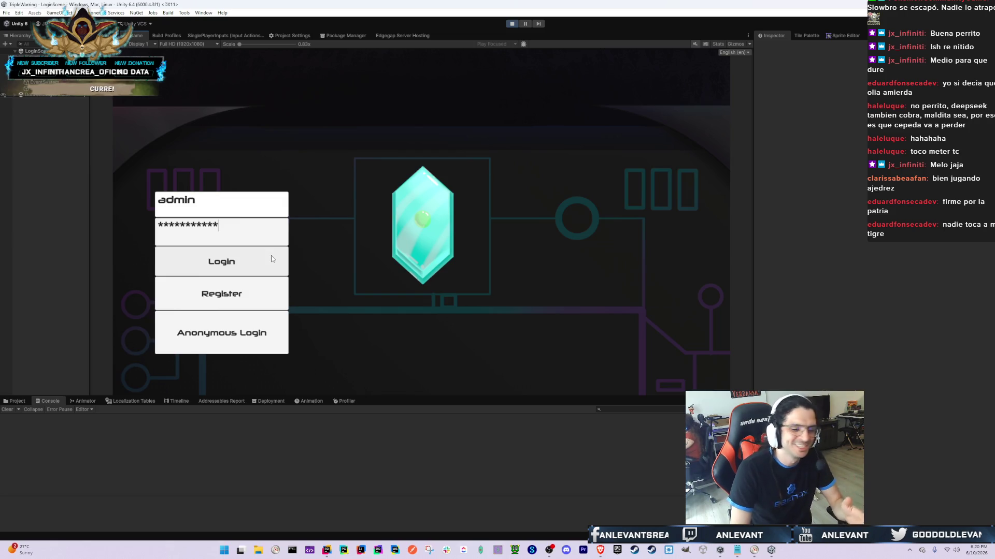
left_click(267, 266)
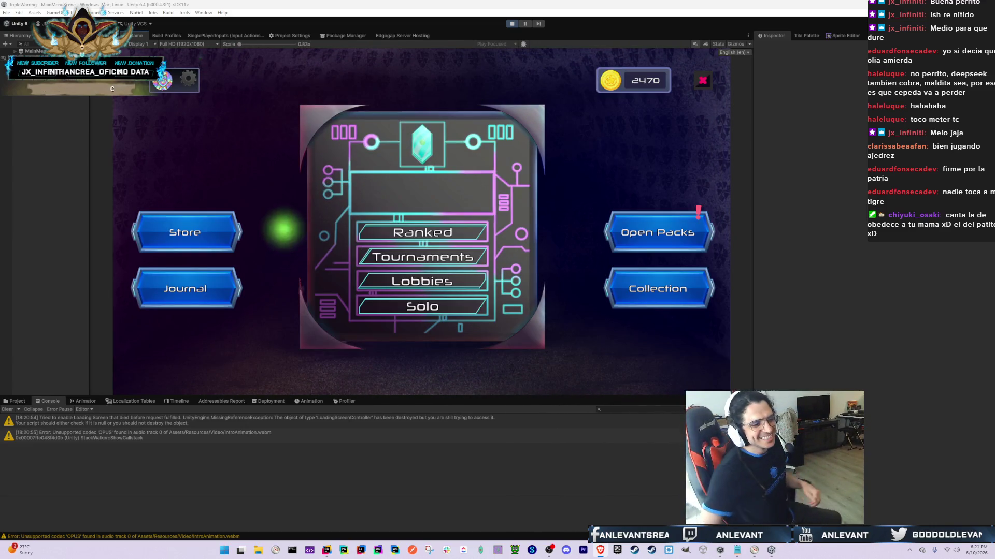
Step: Exit Play mode and clear the MissingReferenceException and OPUS codec errors from the Console
left_click(512, 24)
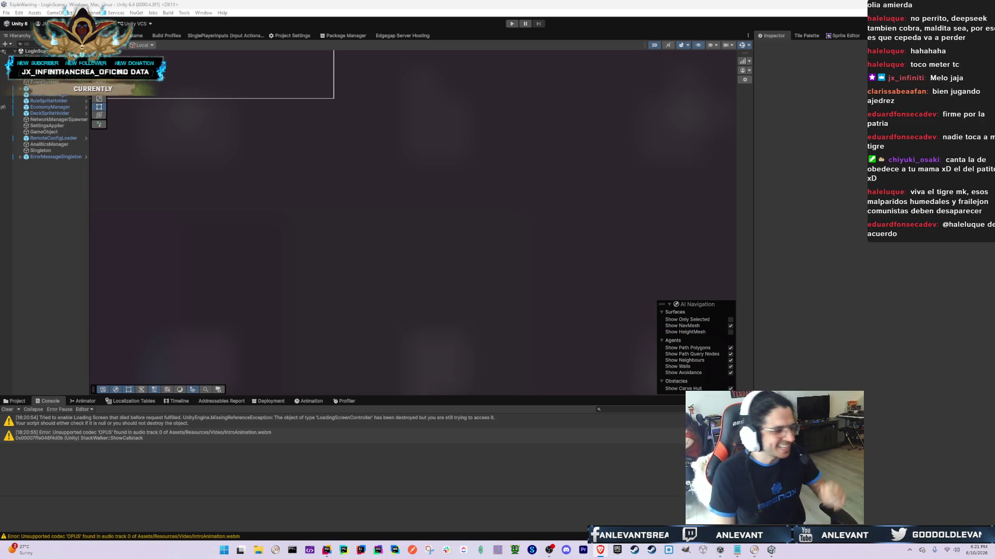
left_click(8, 409)
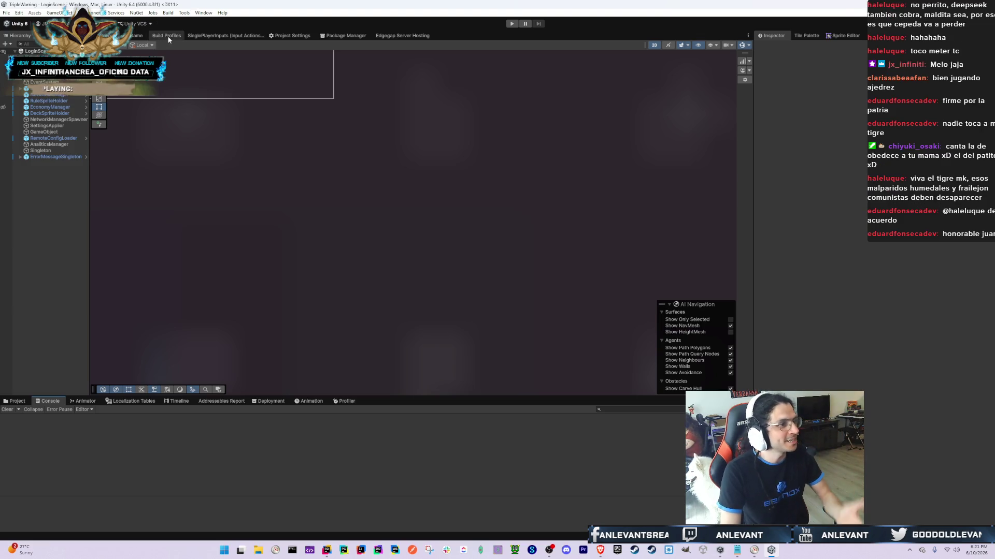
Step: Bring up the Build Profiles window with the project's scene list
left_click(152, 35)
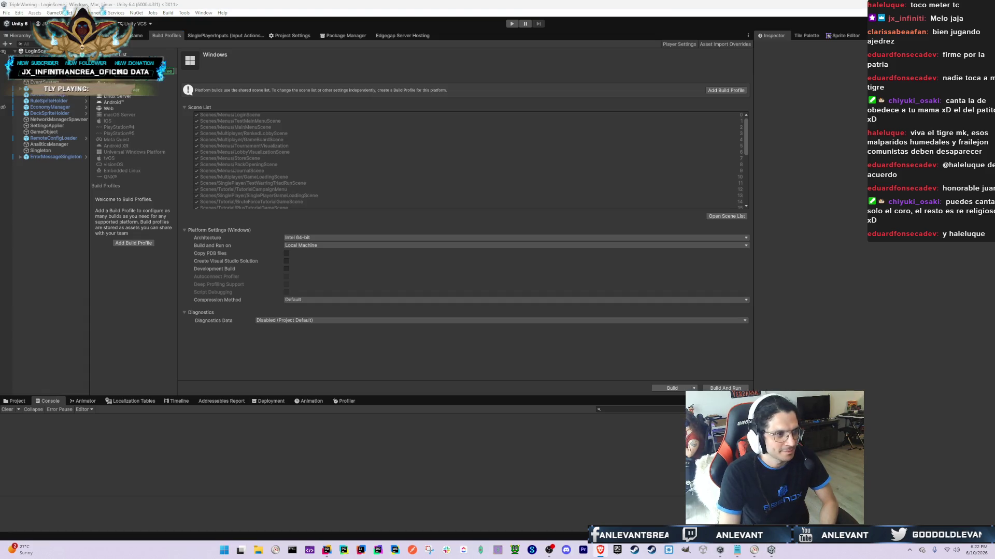
left_click(446, 220)
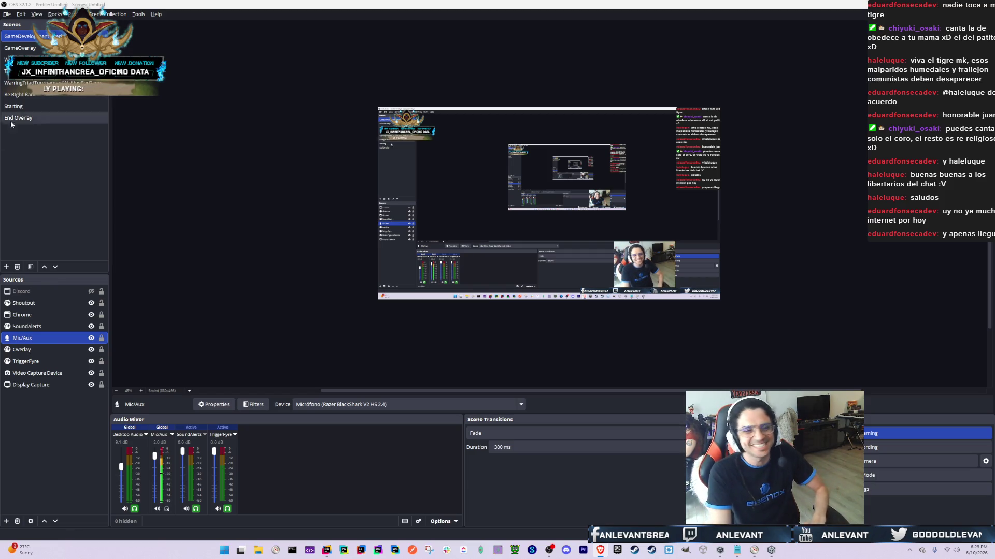
Step: Switch from OBS Studio back to Unity's Windows Build Profiles
key("alt+Tab")
key("alt+Tab")
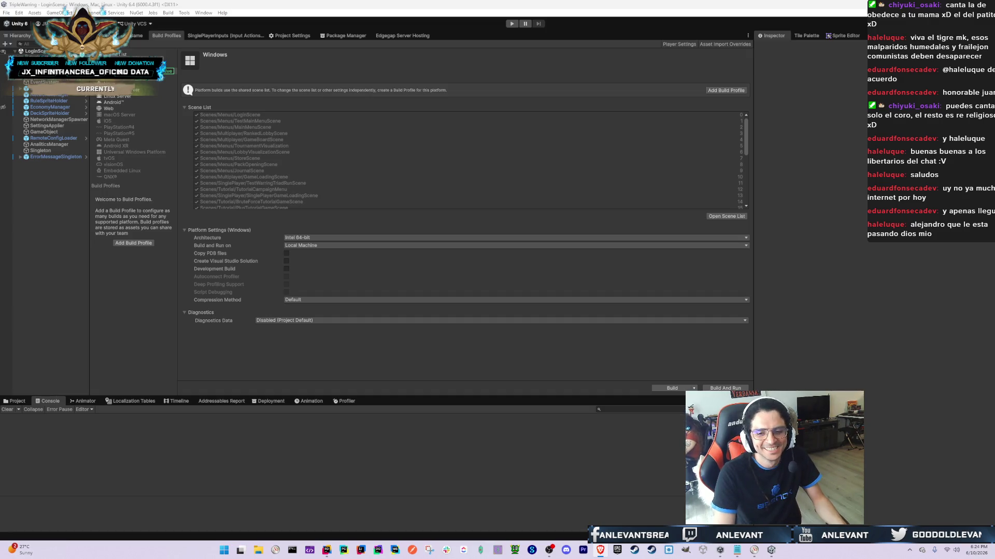
key("alt+Tab")
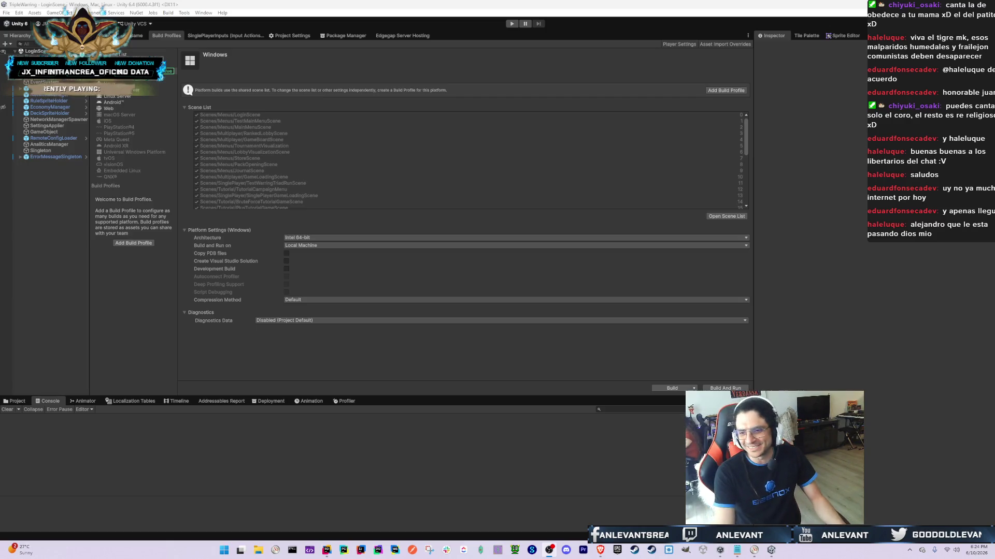
key("alt+Tab")
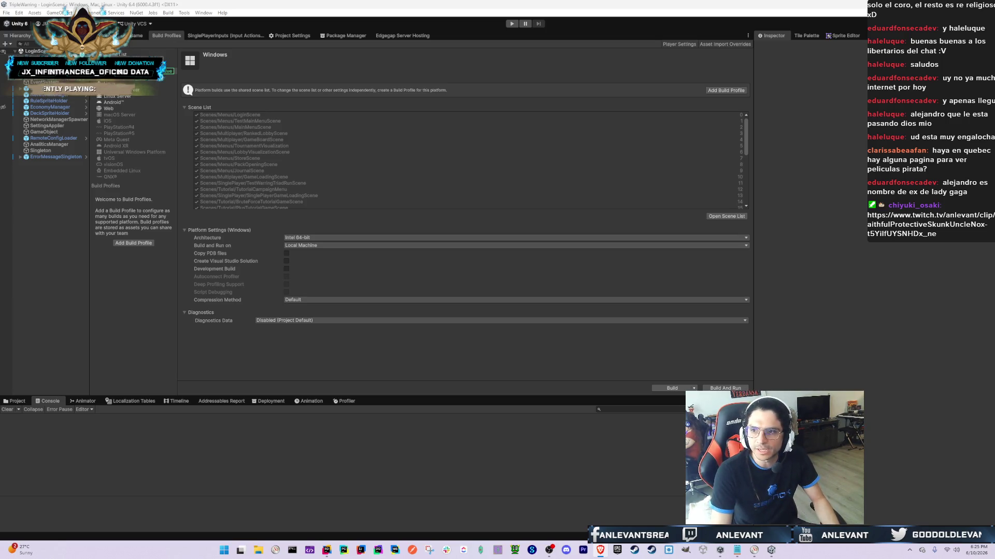
key("alt+Tab")
Step: Search Brave for 'popcorn tim', browse the Popcorn Time site, go back, and return to Unity
type("popcorn tim")
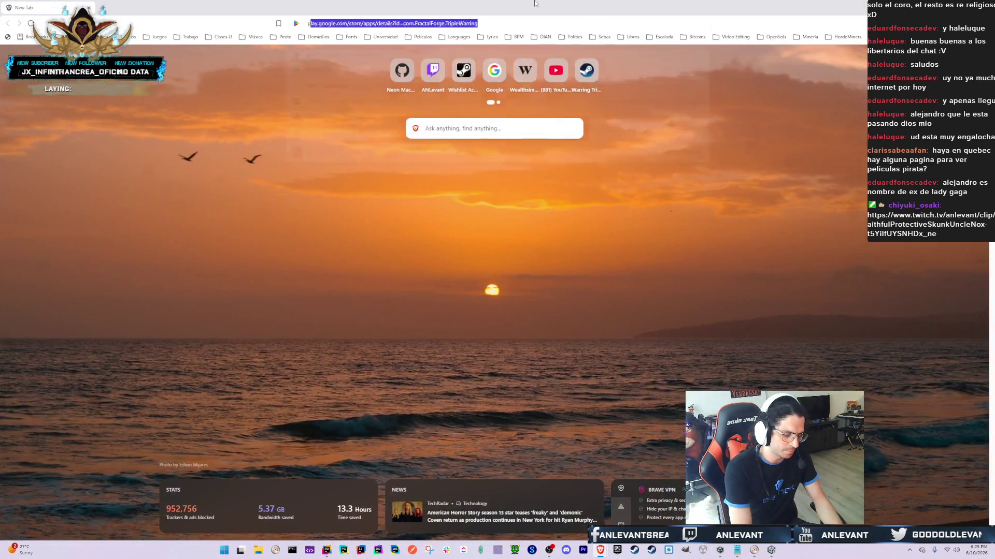
key("Return")
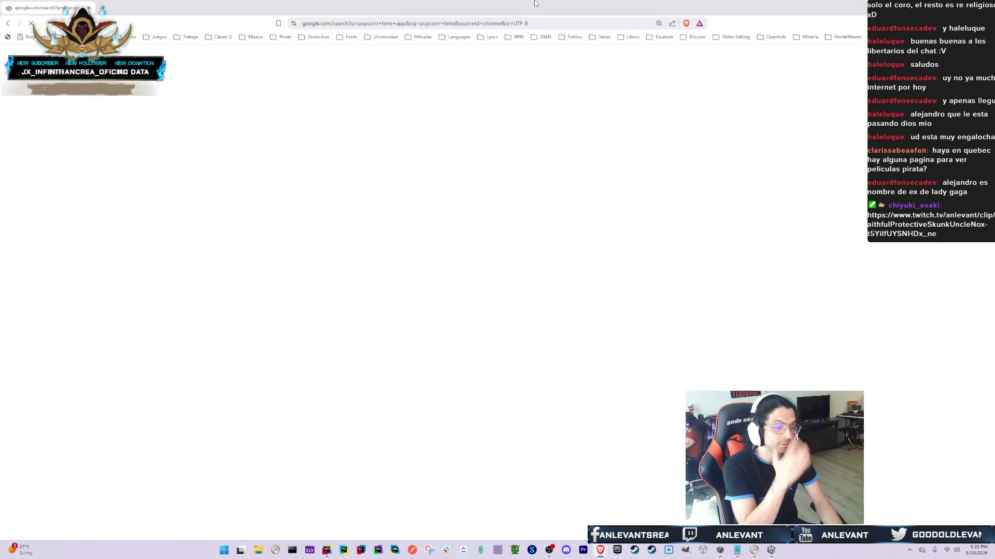
left_click(110, 139)
scroll(653, 332, "down", 5)
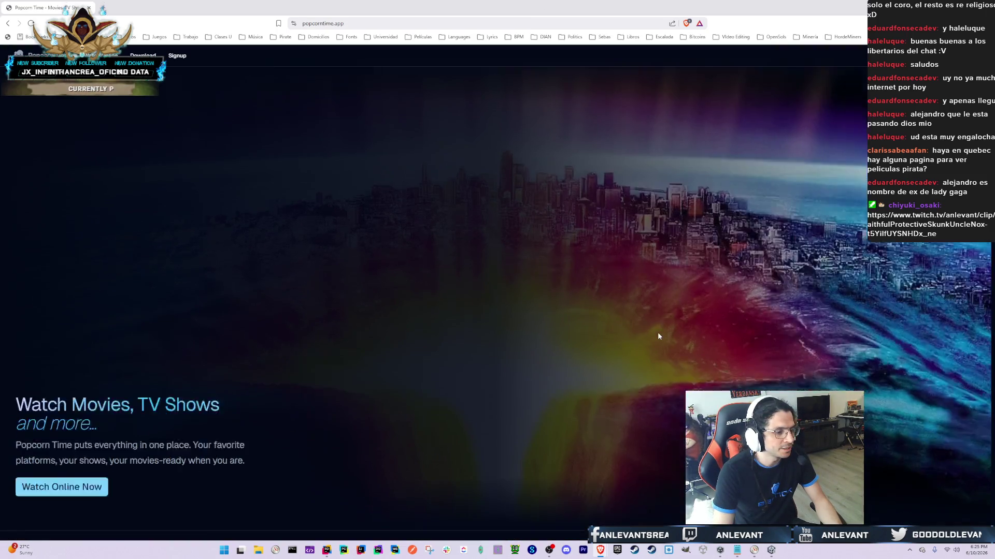
scroll(643, 333, "up", 5)
scroll(643, 336, "down", 6)
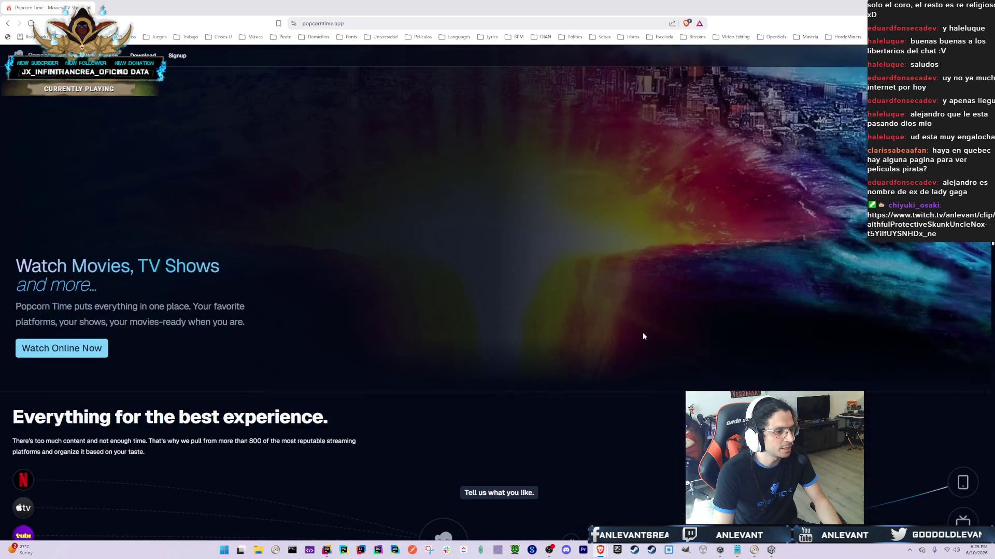
scroll(508, 315, "up", 6)
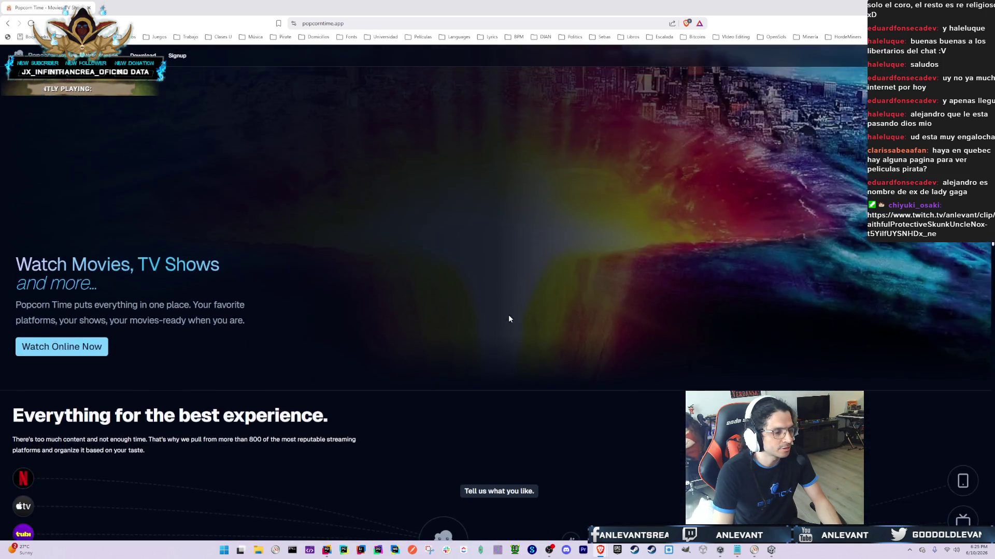
left_click(8, 24)
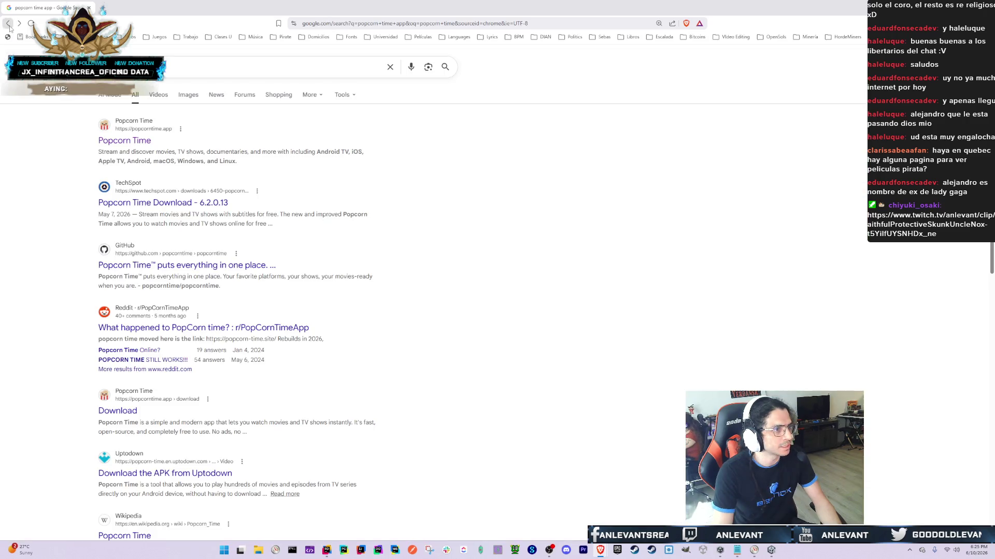
key("alt+Tab")
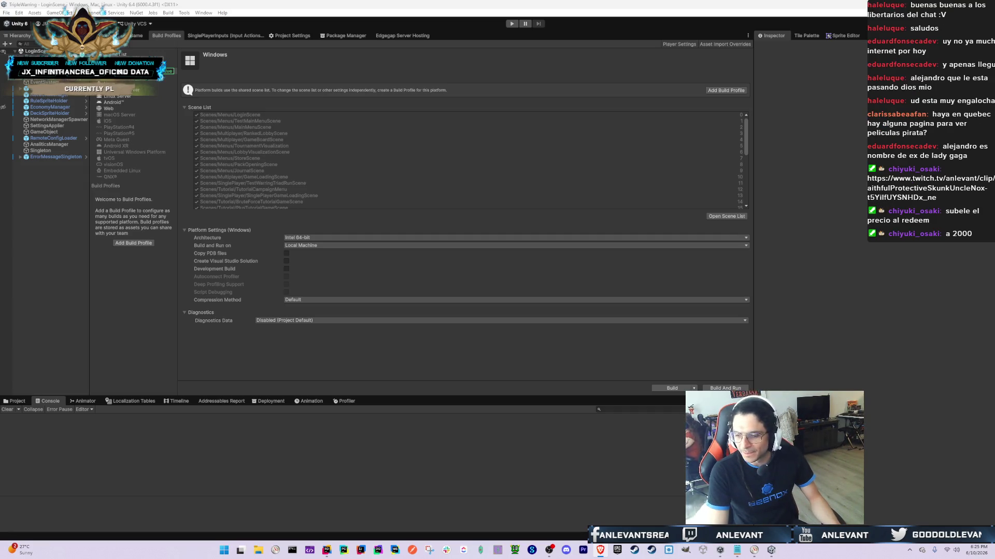
Step: Maximize and restore the Scene and Console panels, then clear the Console messages
left_click(16, 401)
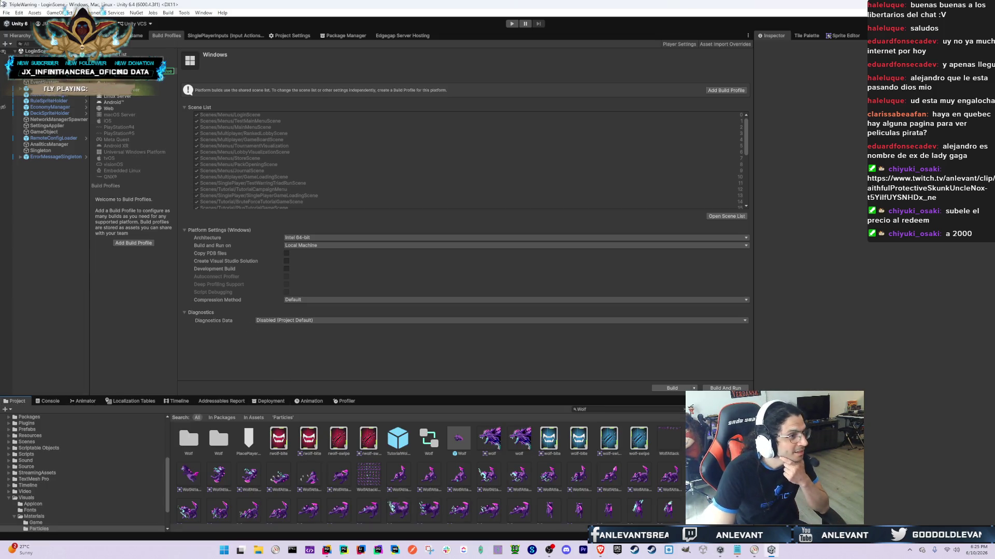
double_click(398, 441)
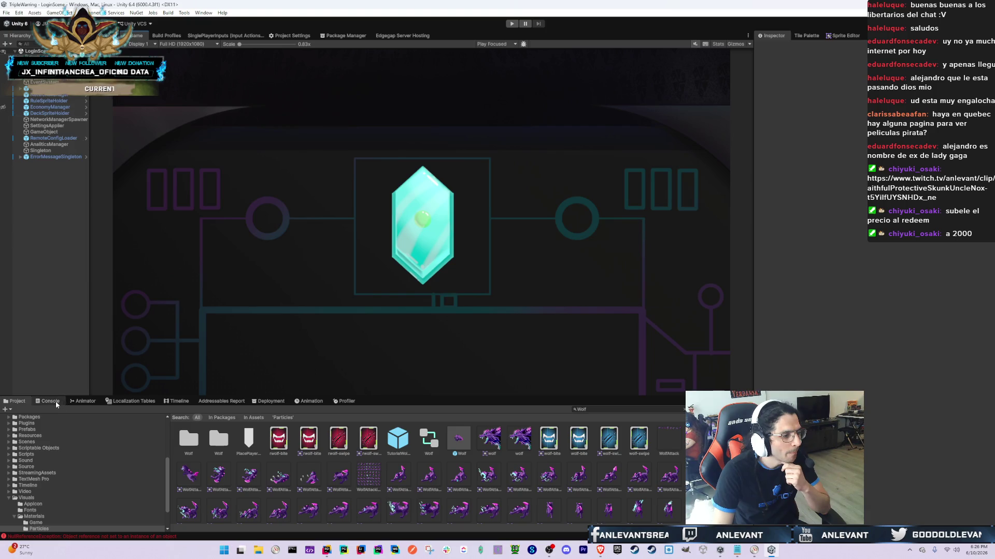
double_click(54, 401)
double_click(179, 35)
left_click(7, 410)
Step: Start the game in Play mode and switch to Rider at line 105 of DummyEleneuraMapEnemyController.cs
left_click(14, 401)
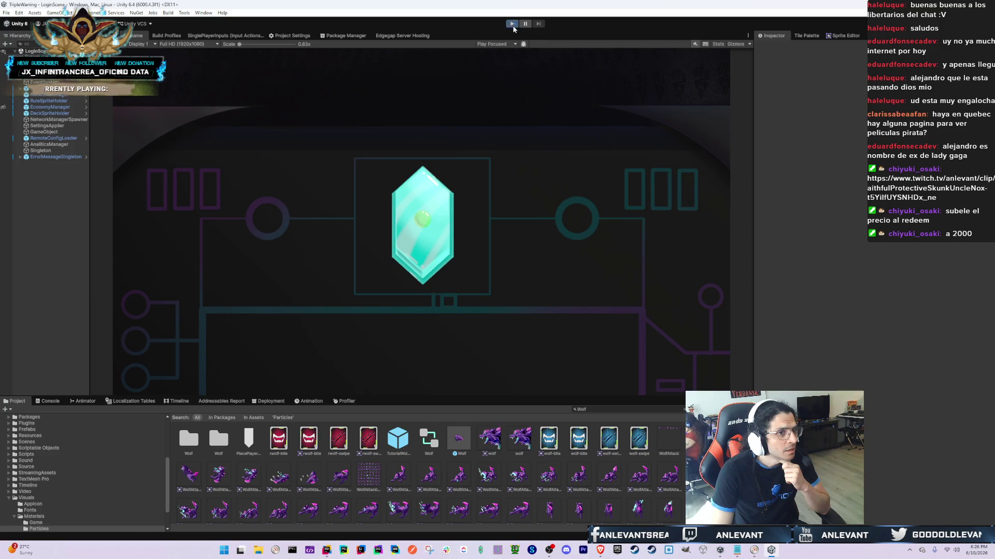
left_click(512, 23)
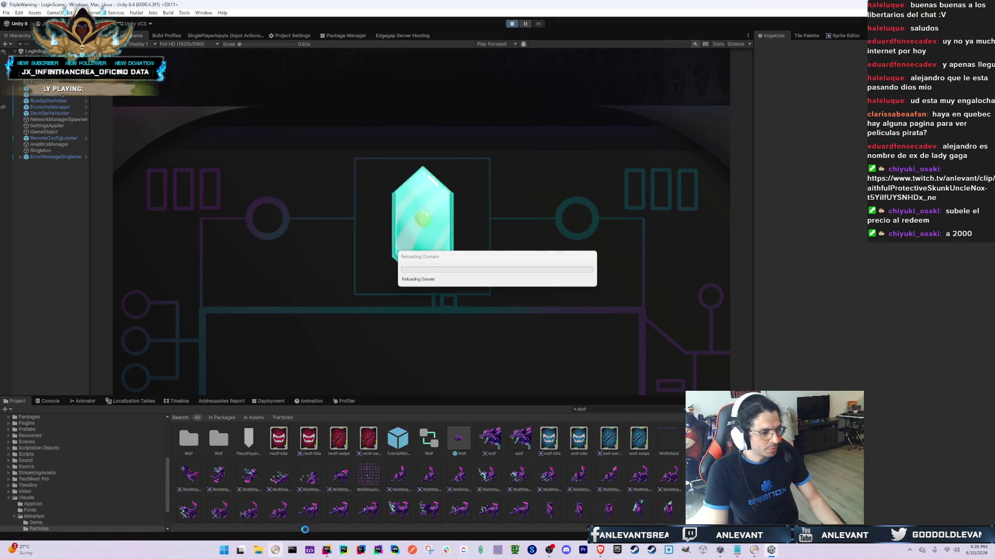
left_click(327, 551)
left_click(383, 145)
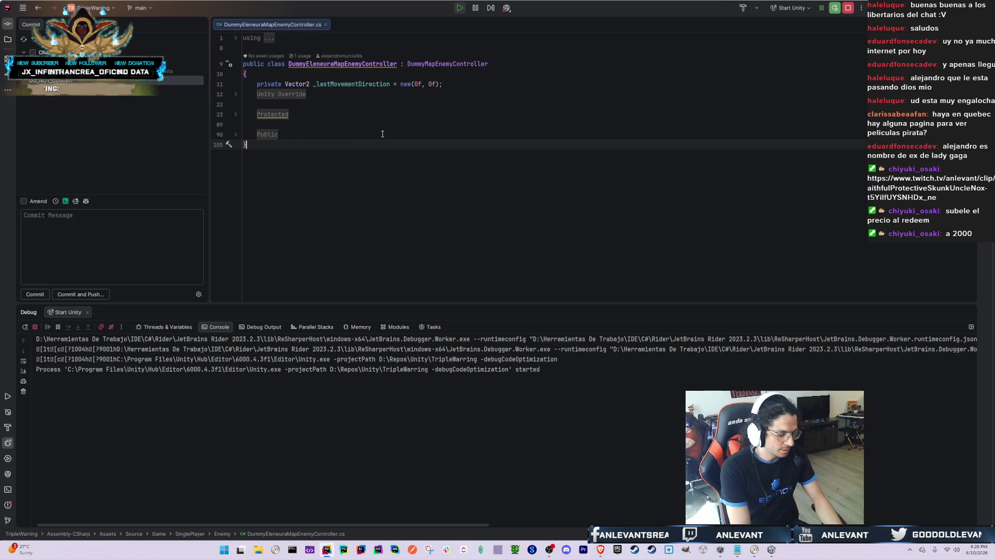
Step: Open RoomController.cs via Search Everywhere and close the DummyEleneuraMapEnemyController.cs tab
key("ctrl+t")
type("Roo")
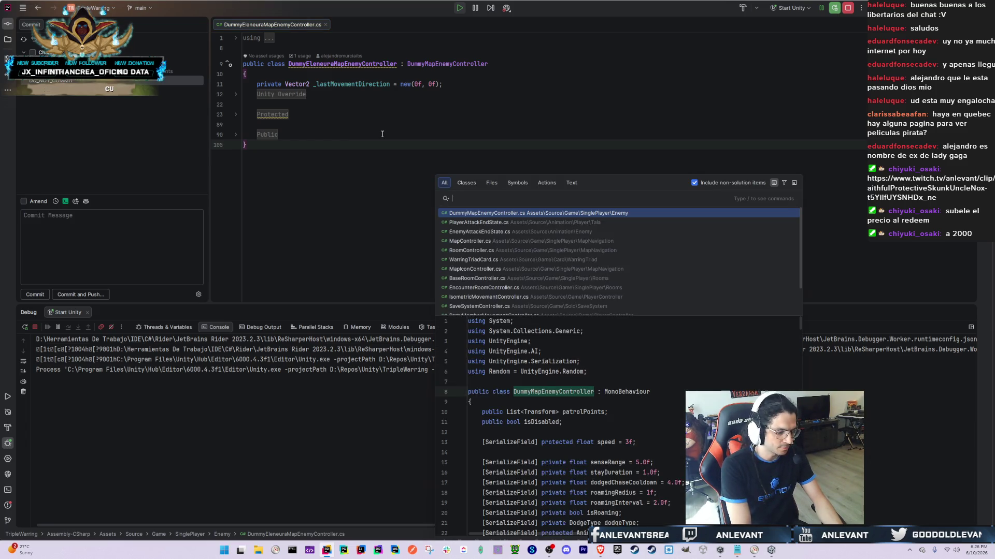
type("mCon")
key("Return")
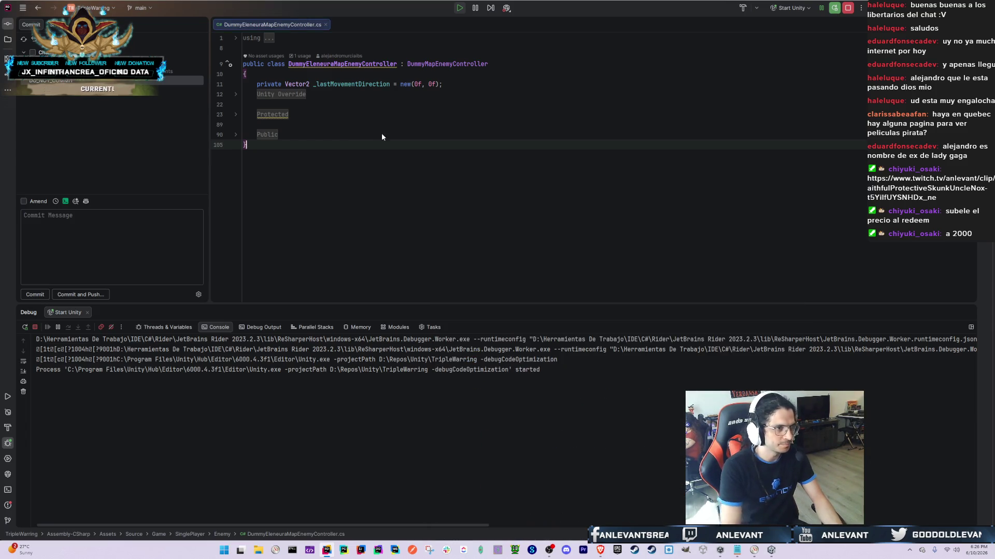
middle_click(234, 26)
scroll(485, 125, "up", 8)
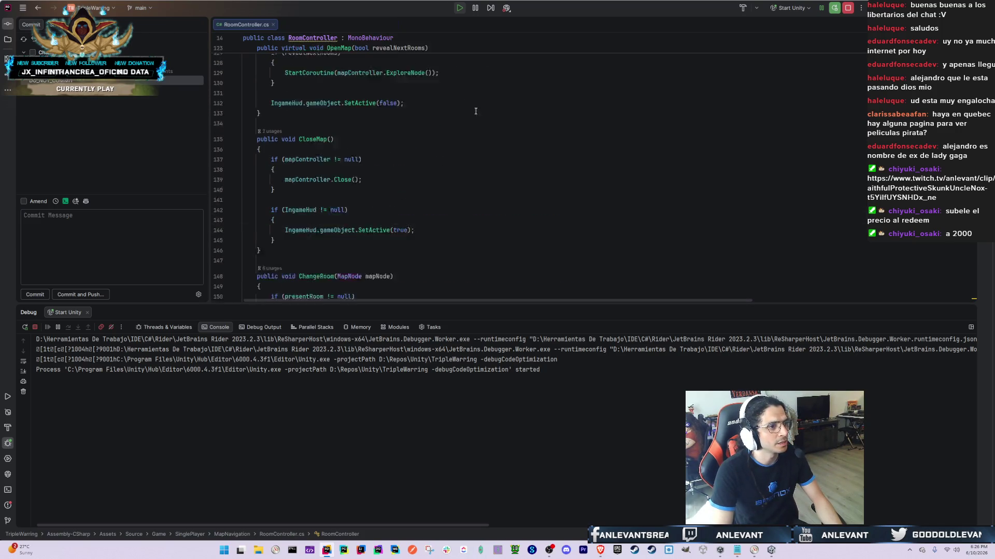
scroll(485, 124, "up", 4)
scroll(424, 168, "down", 10)
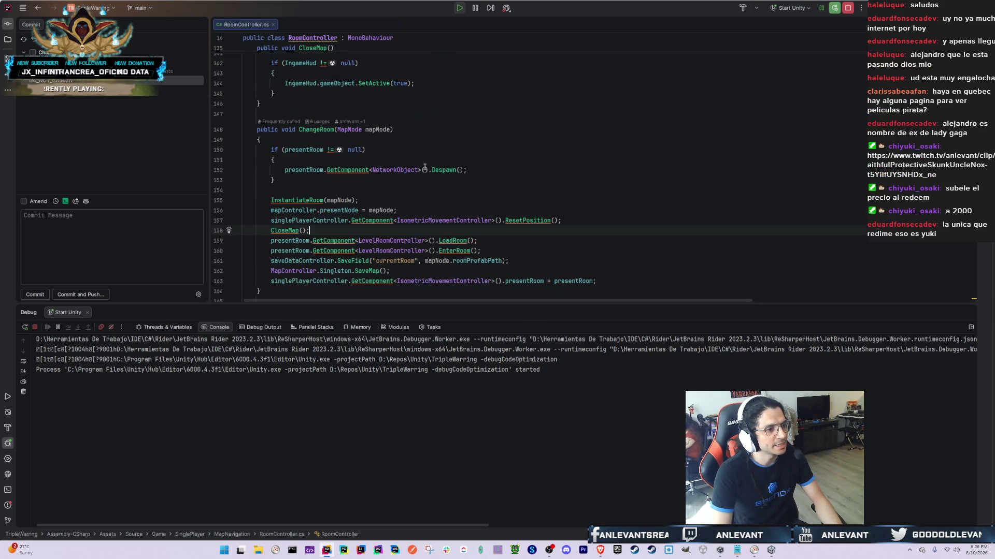
scroll(407, 167, "down", 8)
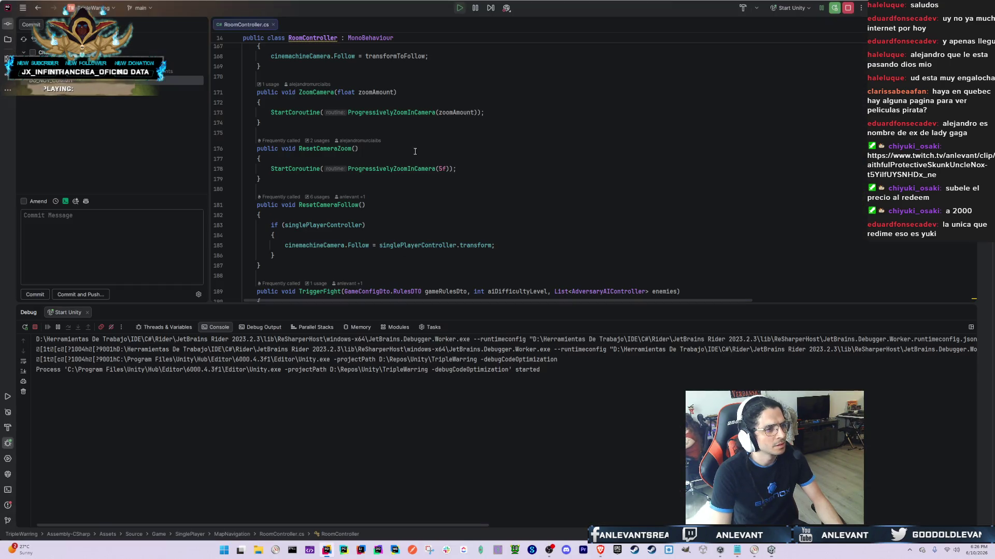
left_click(415, 151)
Step: Find 'Initializ' in the file, set a breakpoint on line 401, and return to Unity
key("ctrl+f")
type("In")
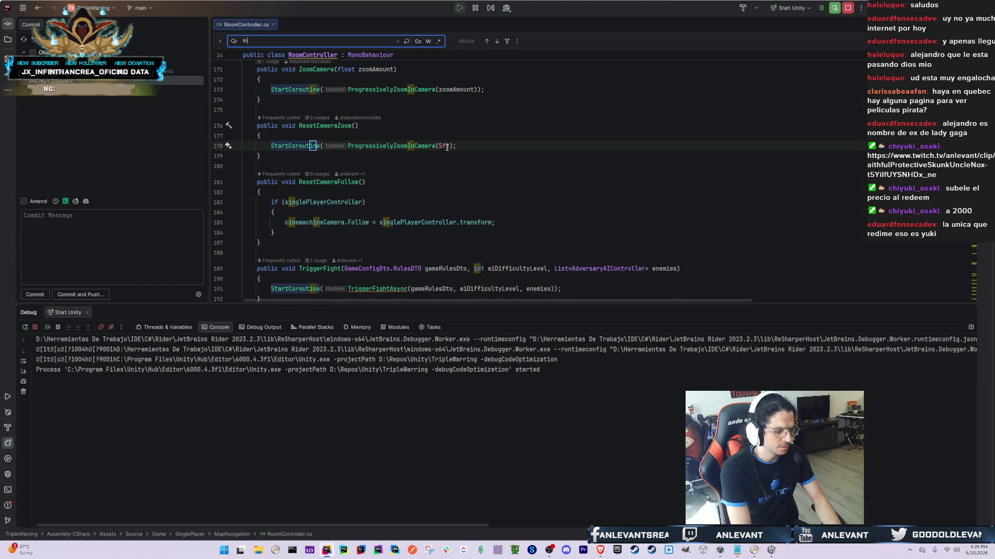
type("tini")
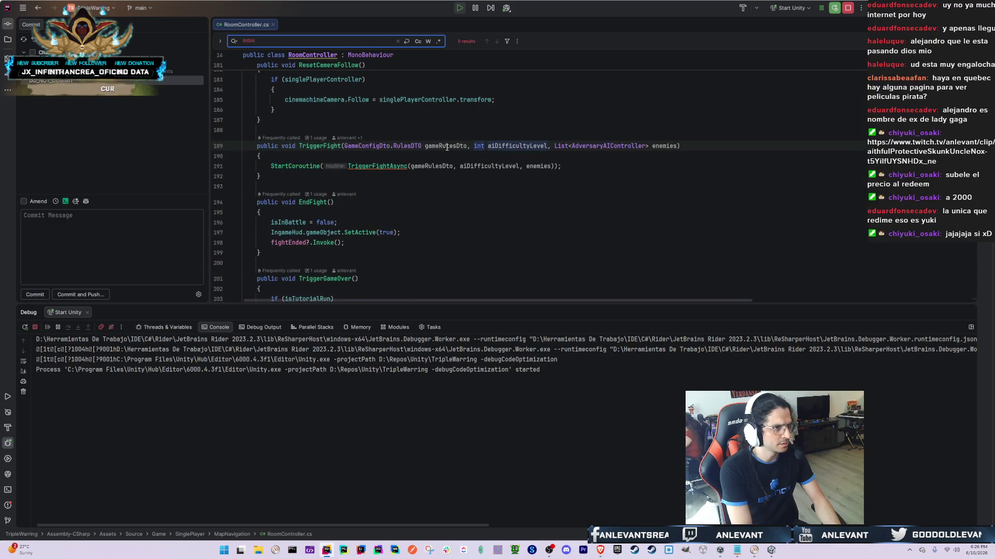
key("BackSpace")
key("BackSpace")
key("BackSpace")
type("itializ")
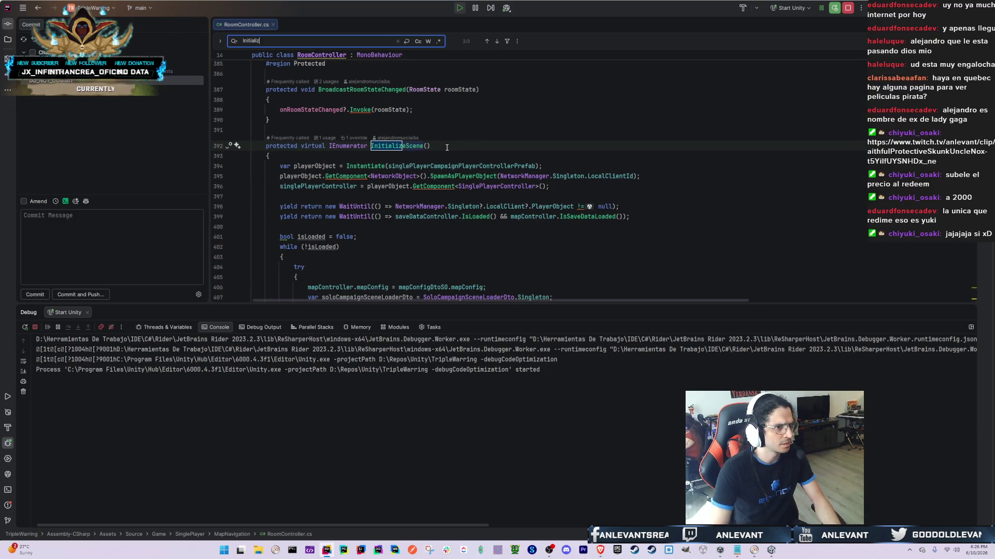
left_click(219, 238)
key("alt+Tab")
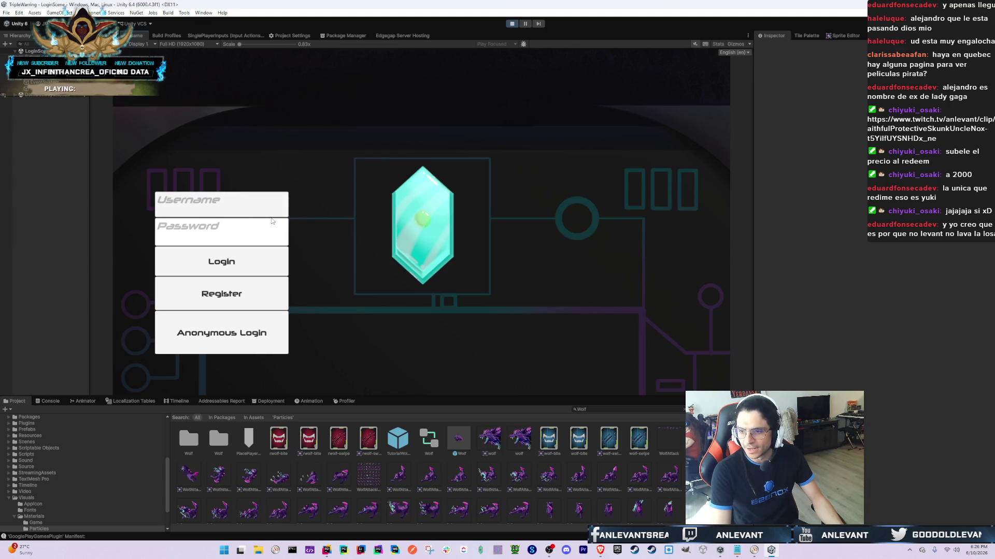
Step: Fill in the game's login form with the username and password and submit it
left_click(46, 403)
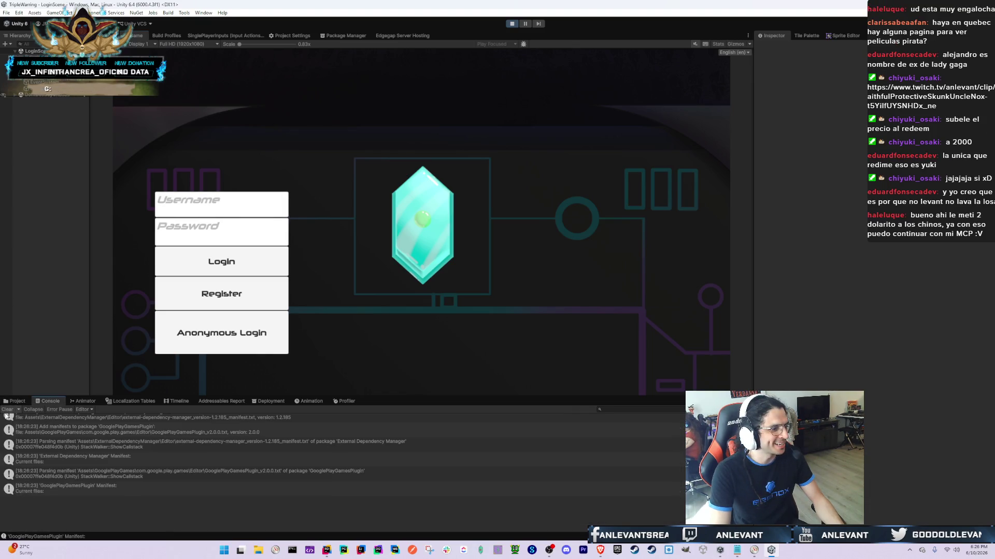
left_click(14, 401)
left_click(228, 194)
type("admin")
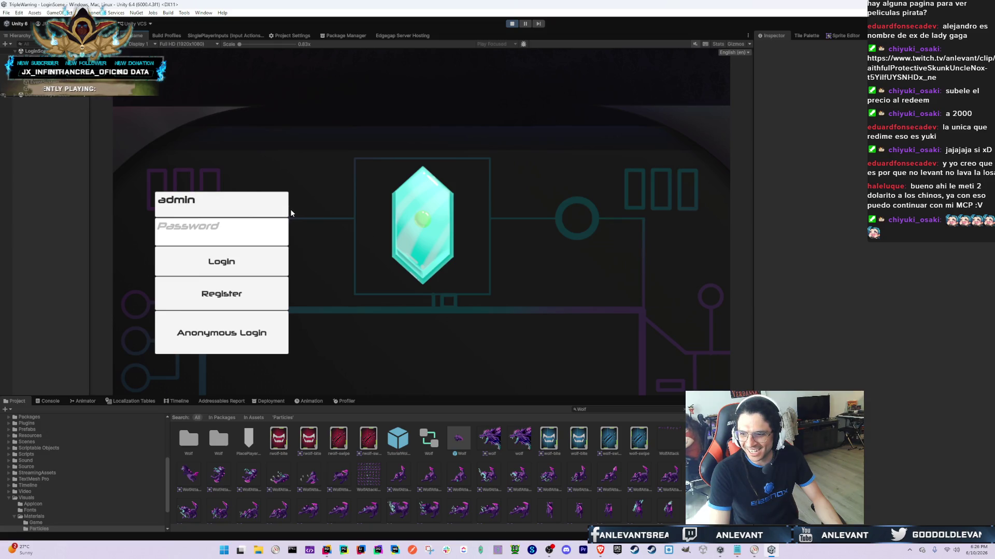
left_click(219, 229)
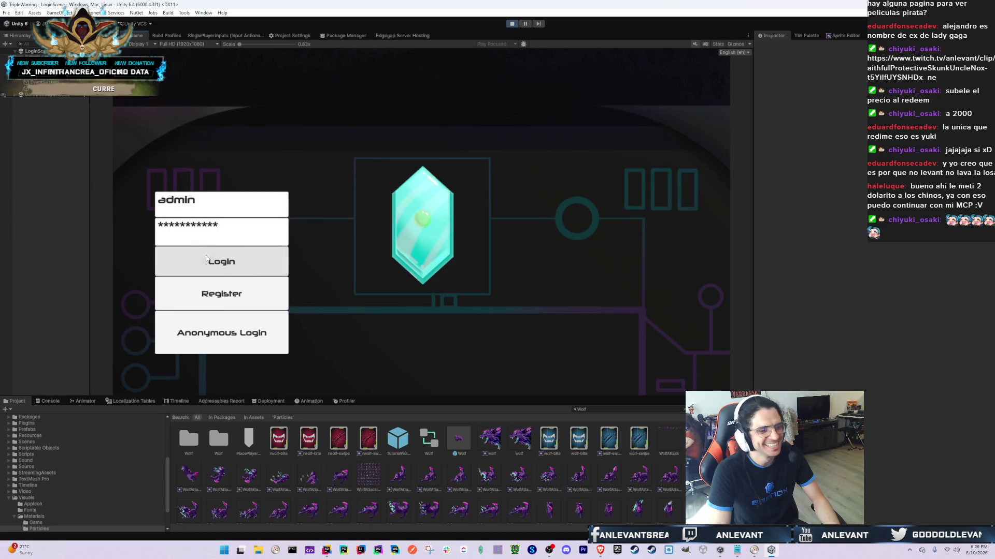
left_click(246, 261)
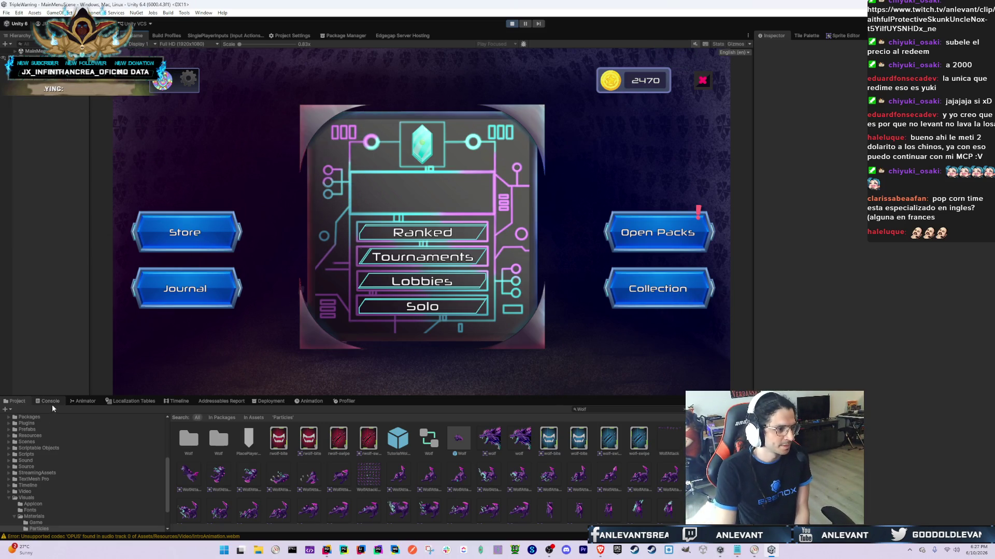
Step: Check the now-empty Console, then switch back to the Project asset browser
left_click(47, 401)
left_click(16, 400)
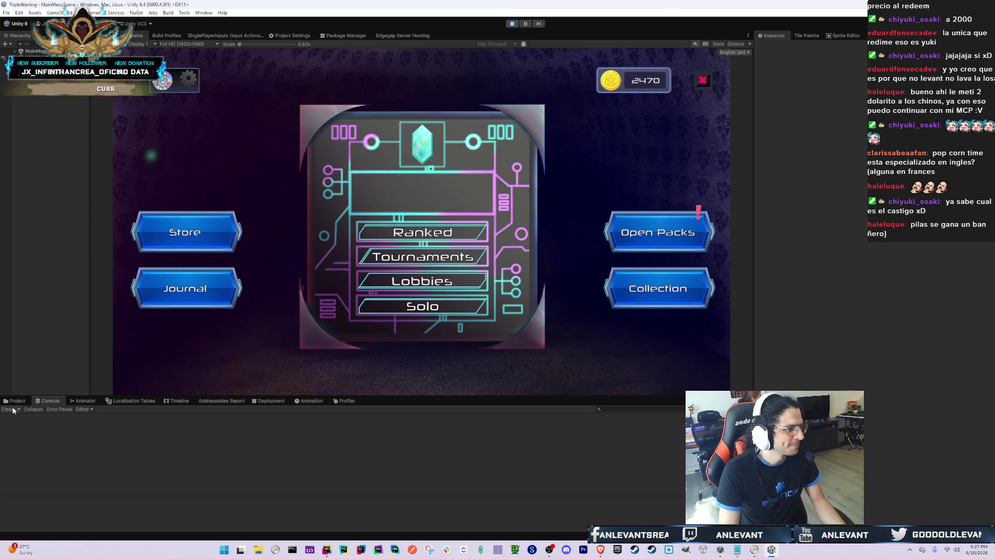
Step: Start the Story campaign from the Solo menu and bring Rider forward at the breakpoint
left_click(398, 310)
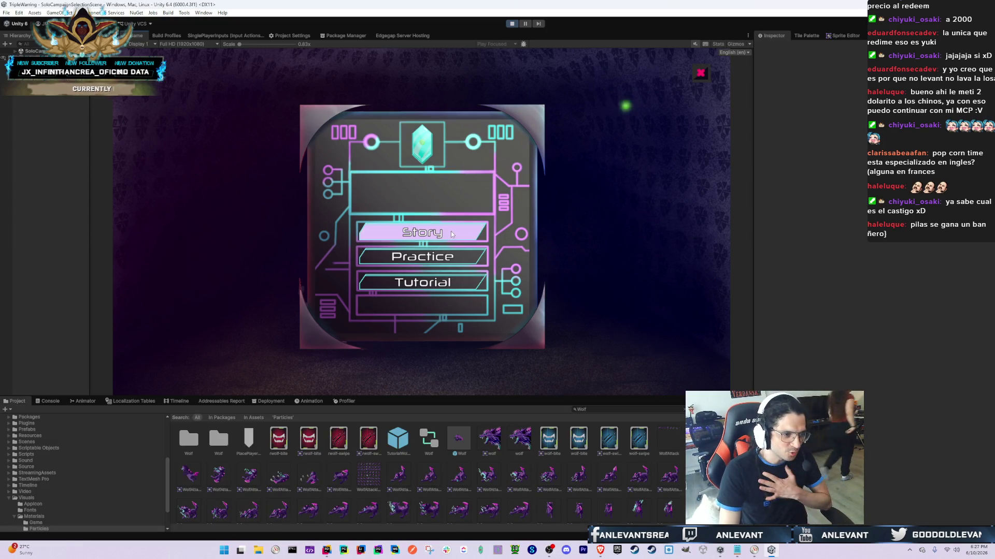
left_click(451, 234)
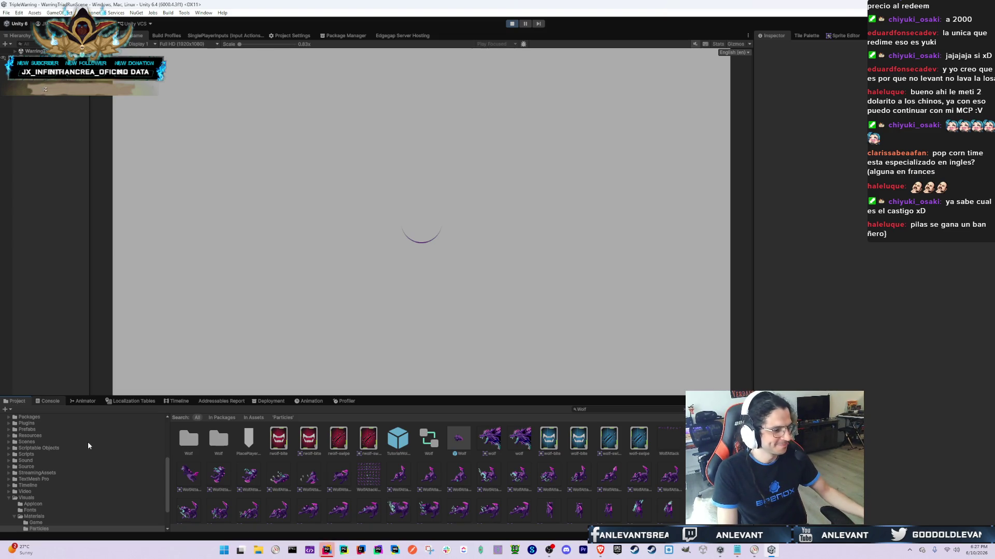
left_click(327, 551)
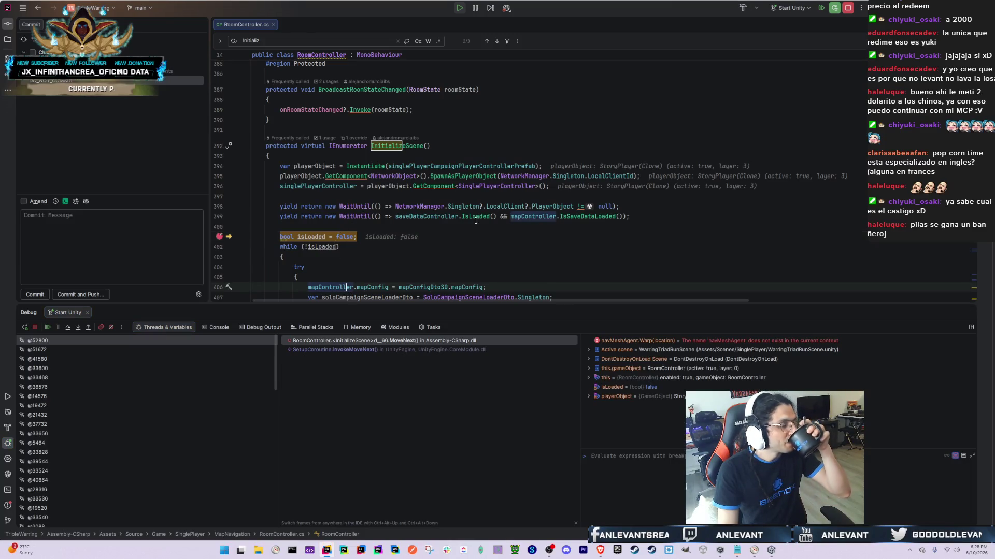
Step: Add a breakpoint on line 406 and resume execution twice until the campaign map loads
scroll(475, 220, "down", 2)
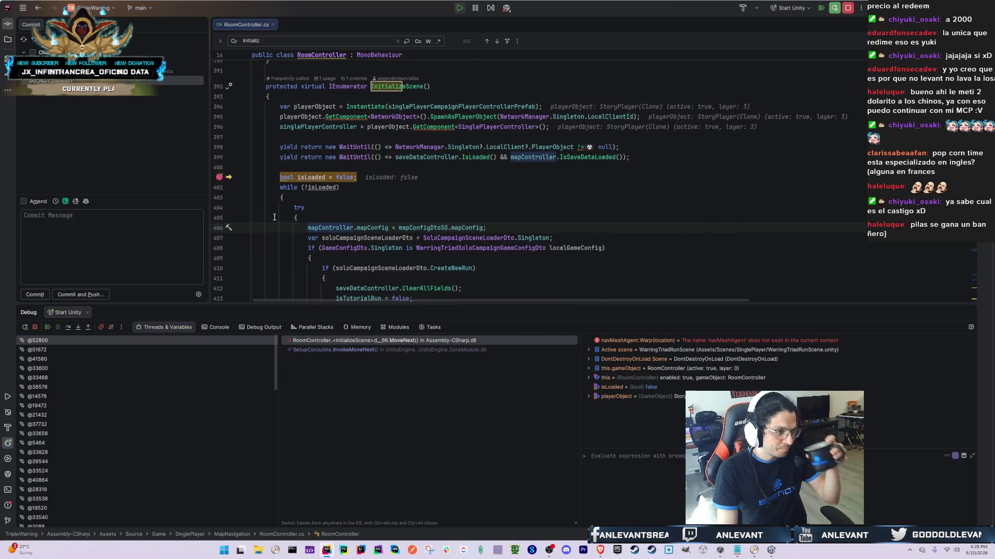
left_click(220, 226)
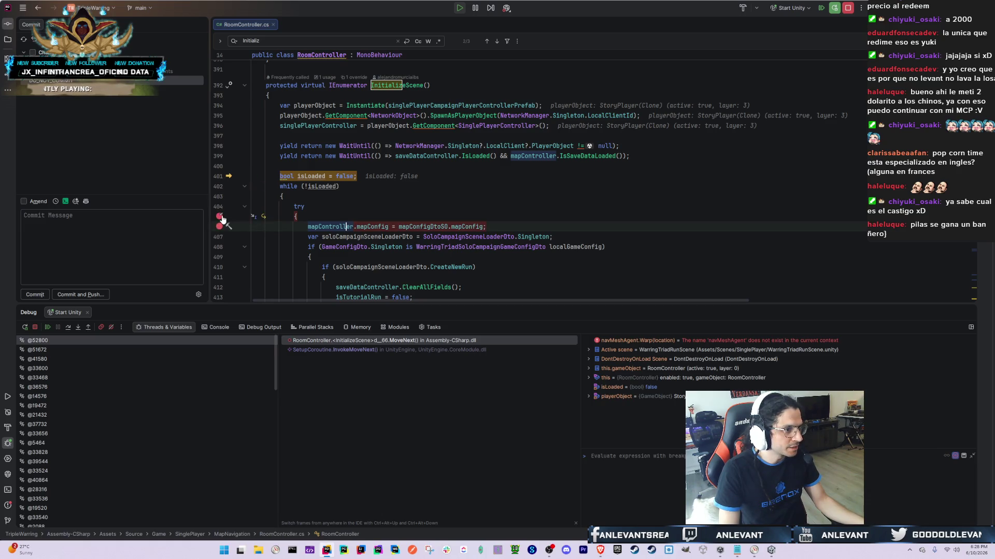
left_click(49, 326)
left_click(50, 326)
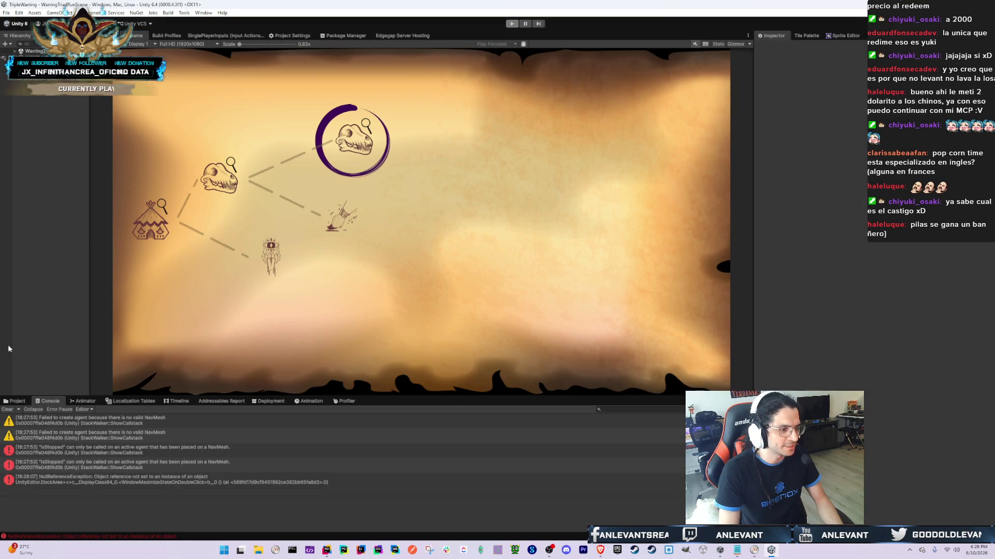
Step: Restart the game in play mode, re-add the line 401 breakpoint in Rider, and return to Unity
left_click(510, 24)
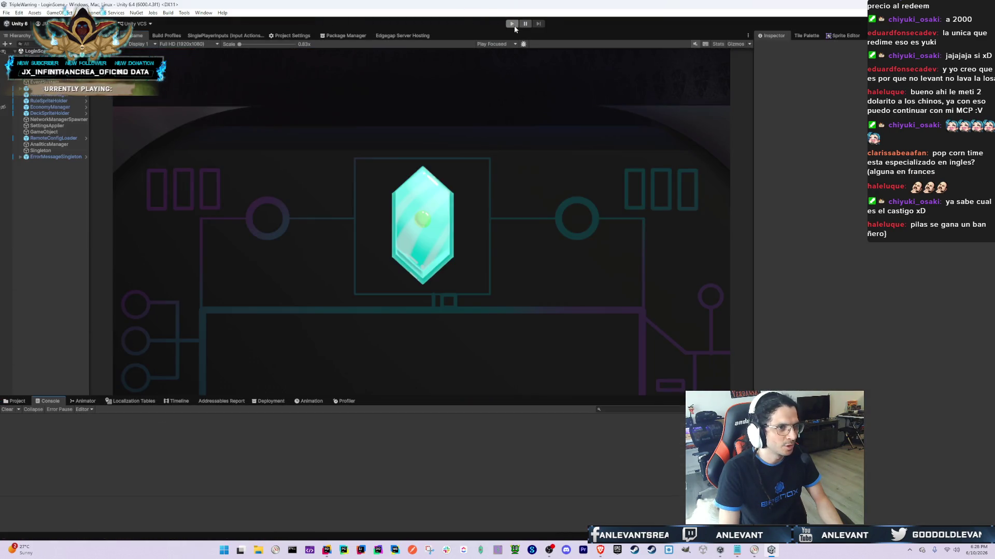
left_click(512, 24)
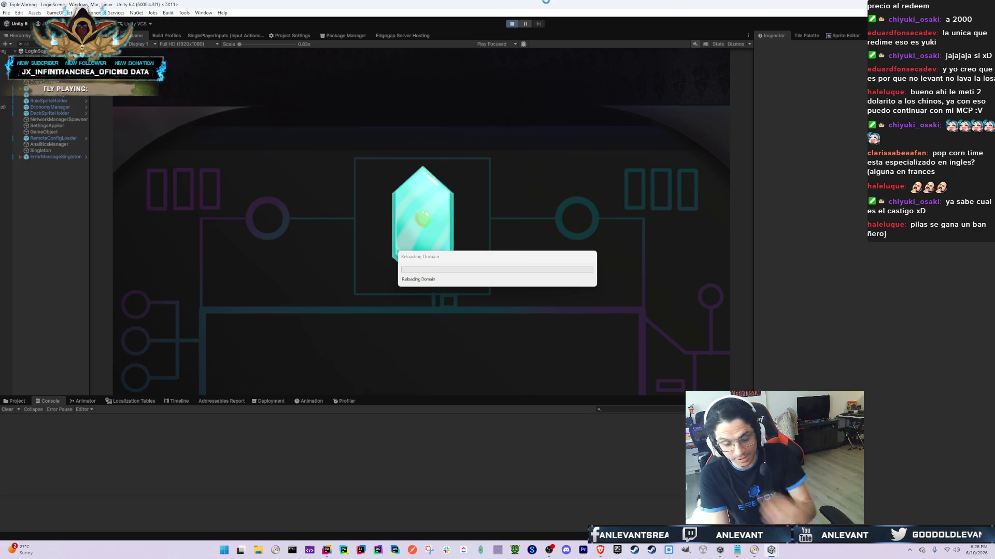
key("alt+Tab")
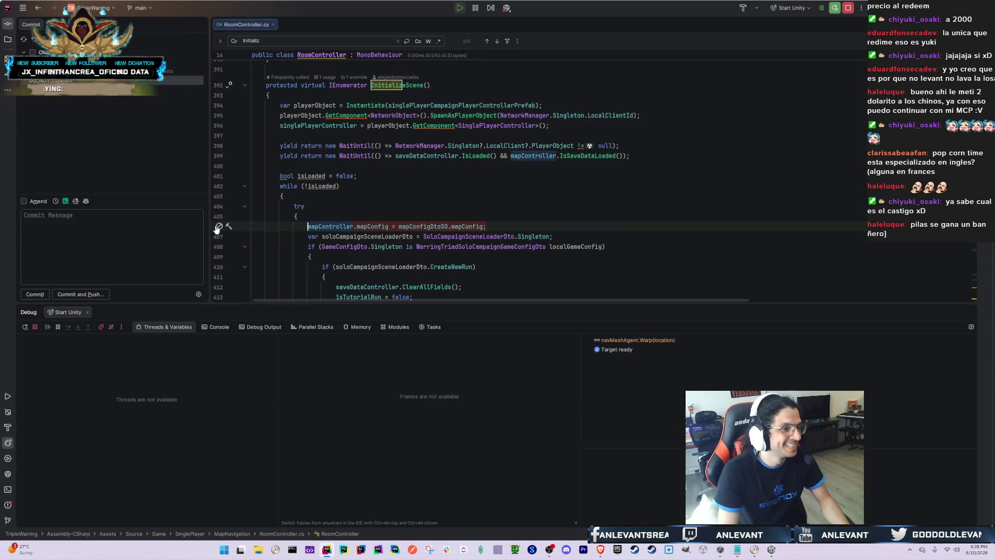
left_click(219, 176)
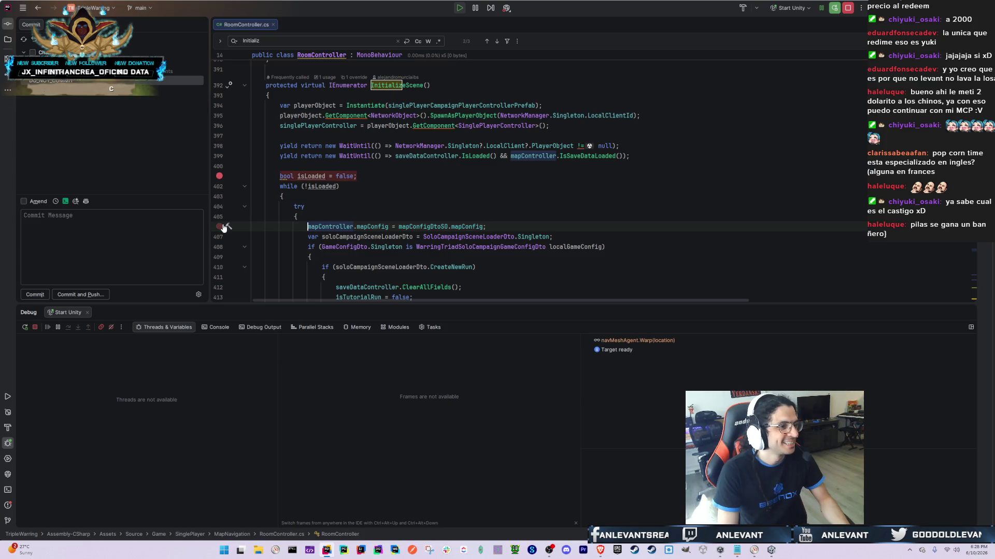
key("alt+Tab")
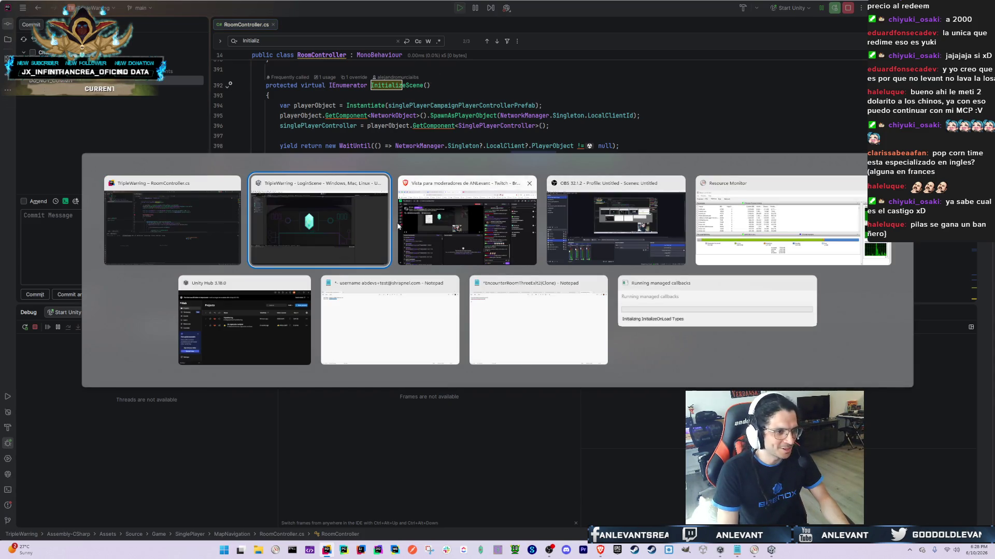
left_click(337, 229)
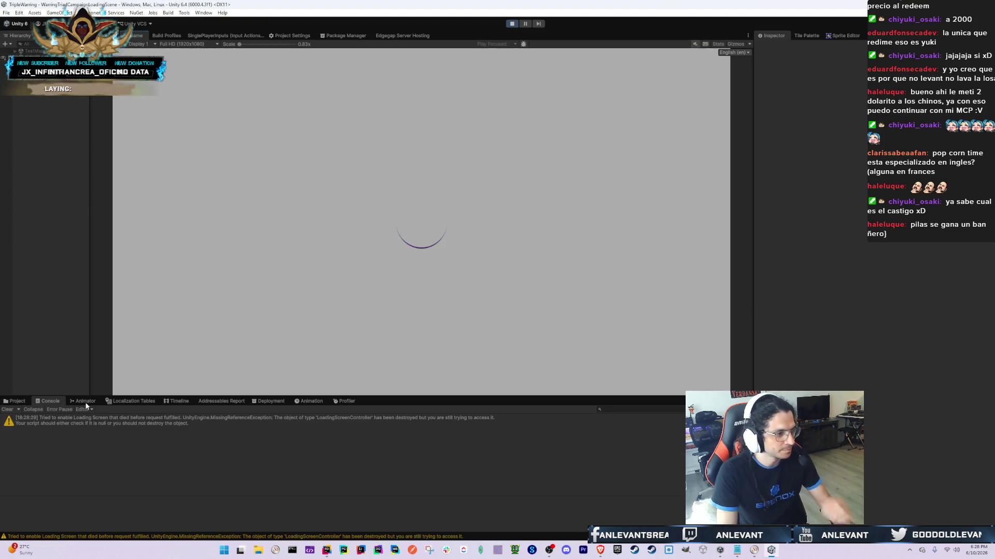
Step: Launch a Test Rooms run into the test run scene, then return to TestRoomController in Rider
left_click(11, 411)
left_click(12, 410)
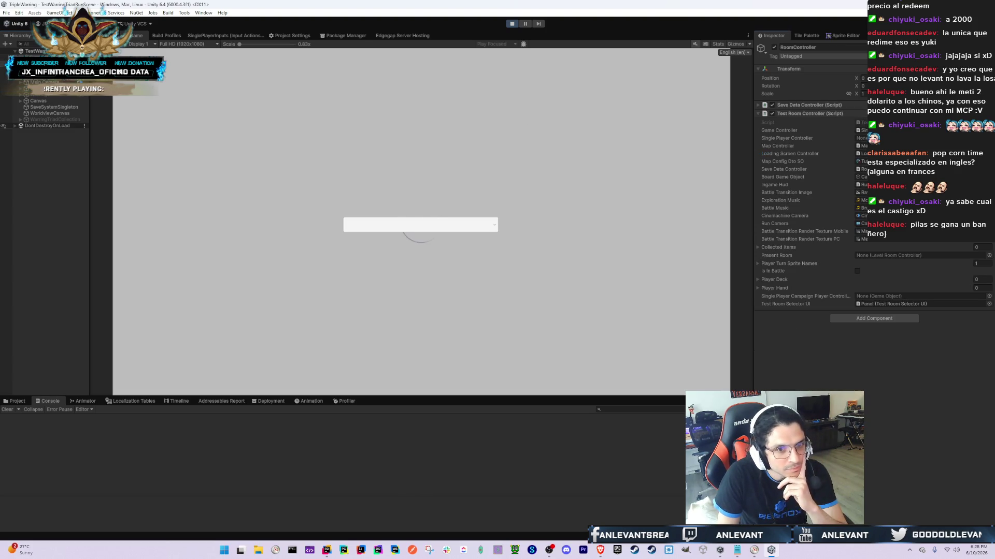
key("alt+Tab")
scroll(197, 166, "down", 10)
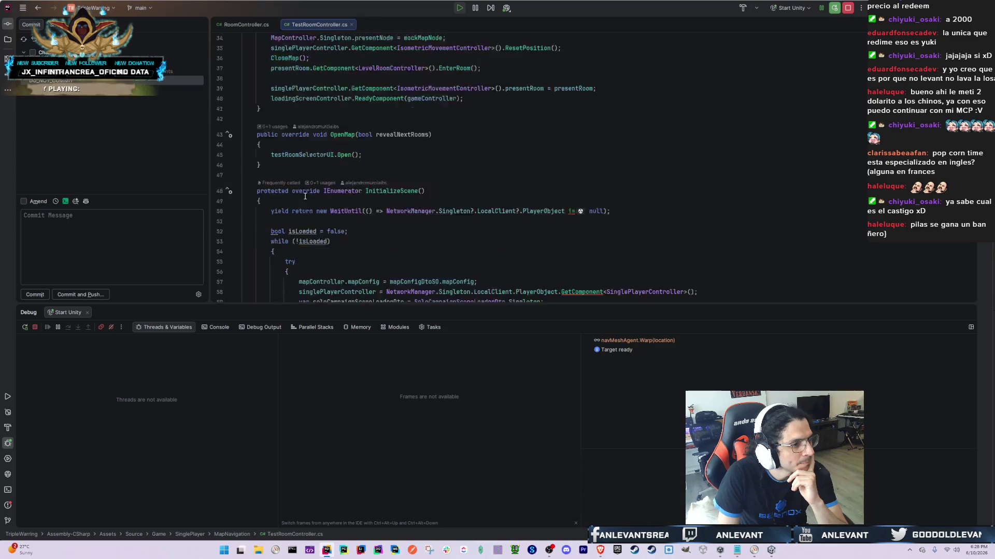
Step: Add breakpoints on lines 50 and 52 of InitializeScene, resume, and inspect the paused values
scroll(305, 197, "down", 2)
left_click(220, 174)
left_click(220, 164)
left_click(220, 184)
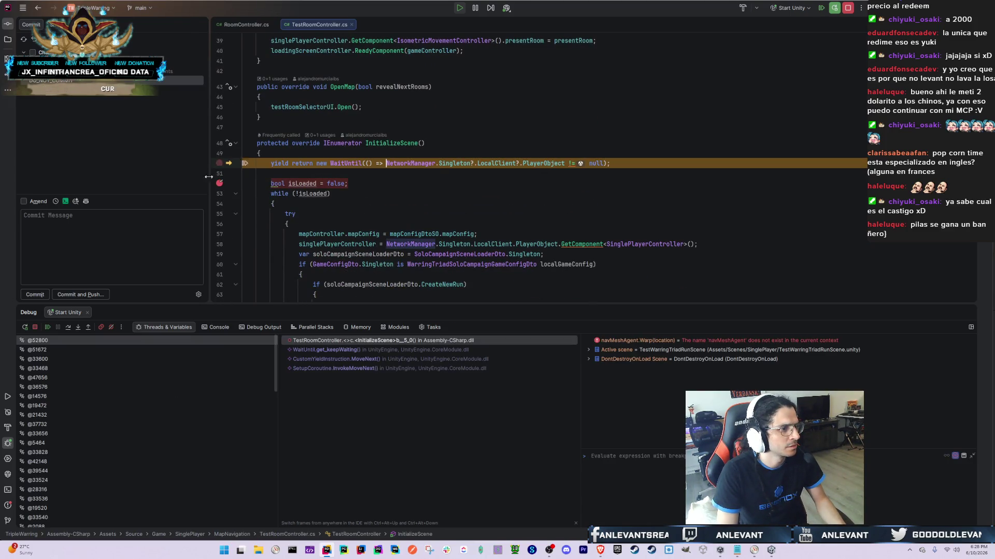
left_click(47, 327)
key("alt+Tab")
key("alt+Tab")
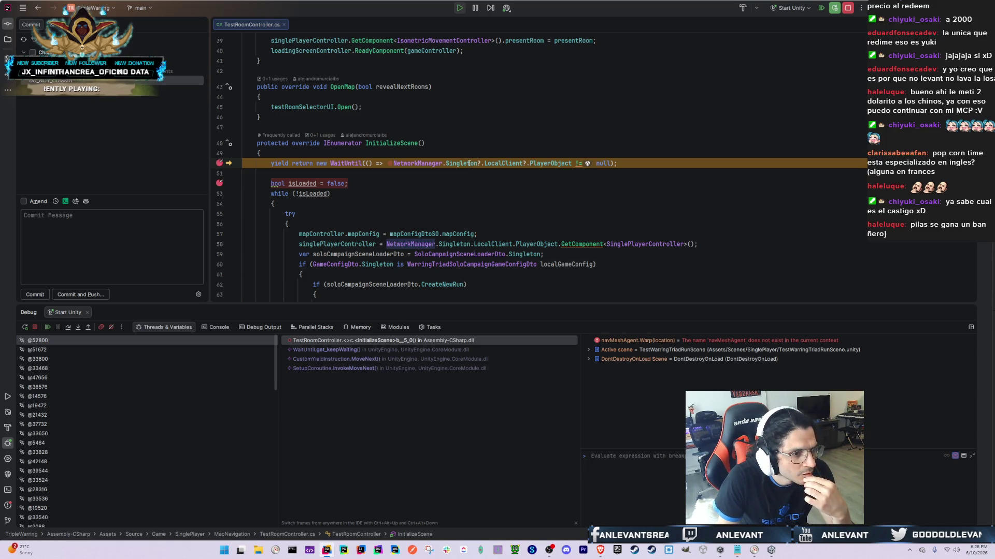
mouse_move(469, 163)
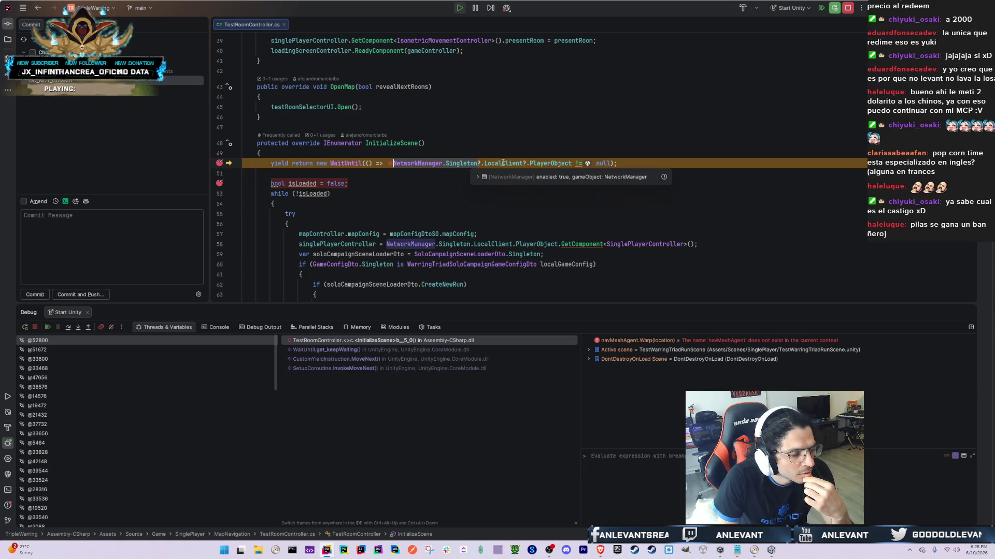
mouse_move(503, 163)
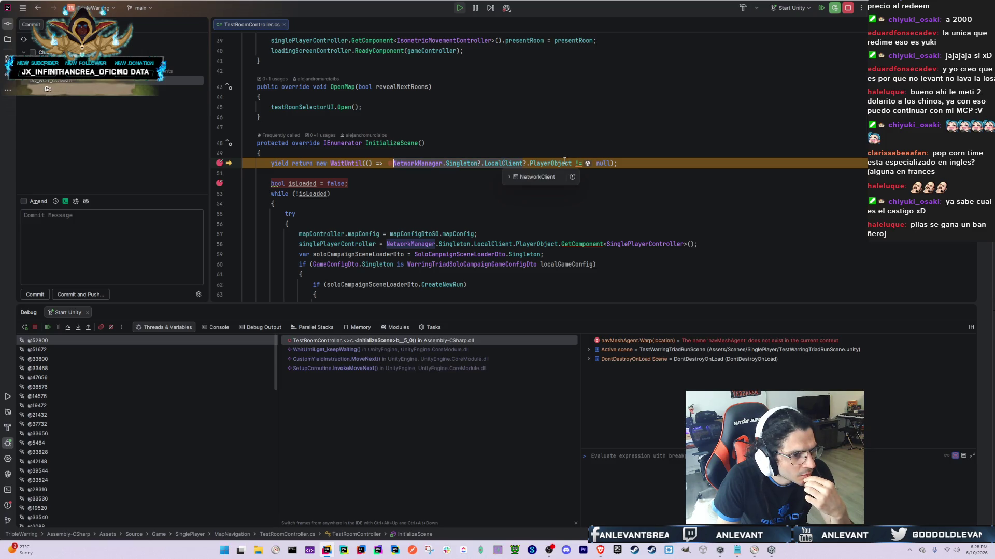
mouse_move(564, 160)
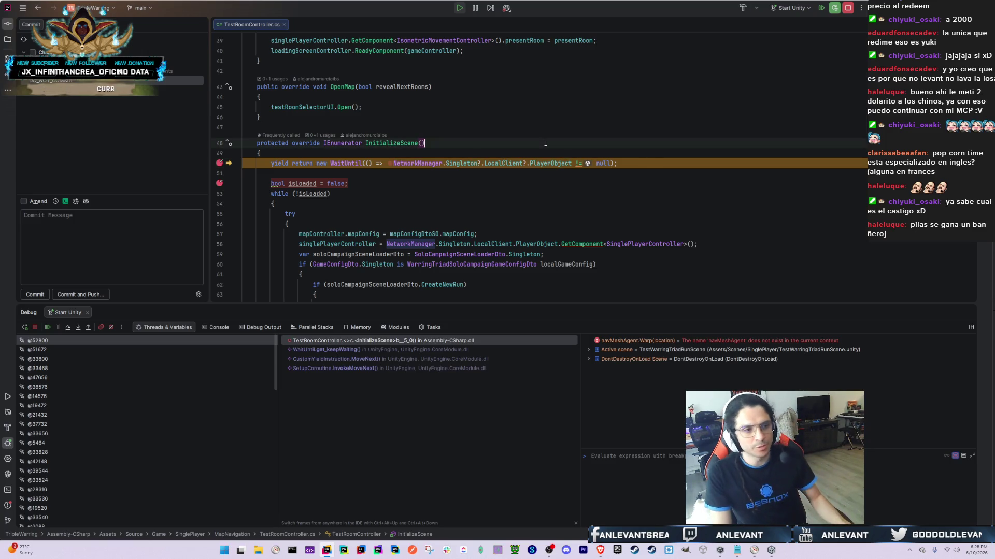
key("alt+Tab")
key("Escape")
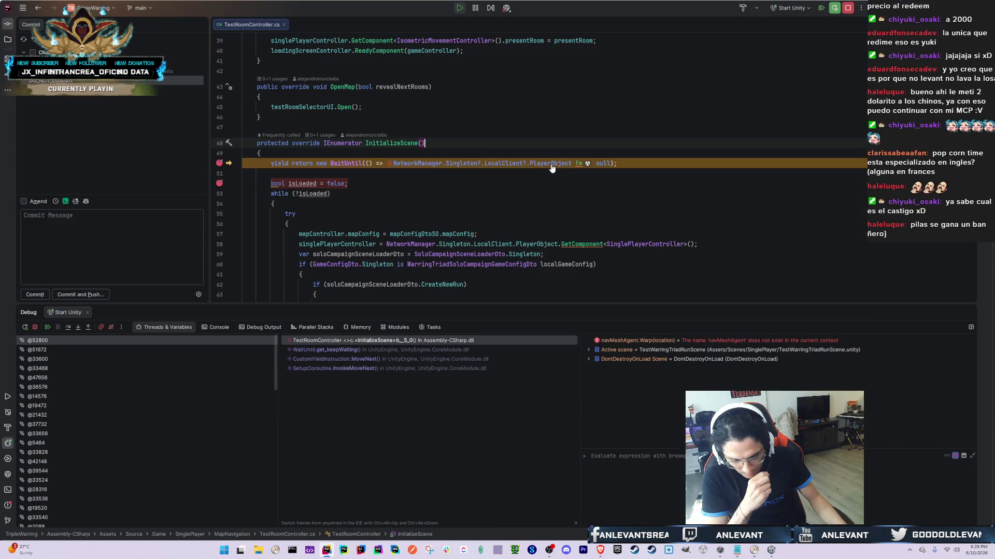
Step: Find 'Spawn' across the project, copy RoomController.cs's SpawnAsPlayerObject line, and return to TestRoomController.cs
key("ctrl+t")
type("RoomContr")
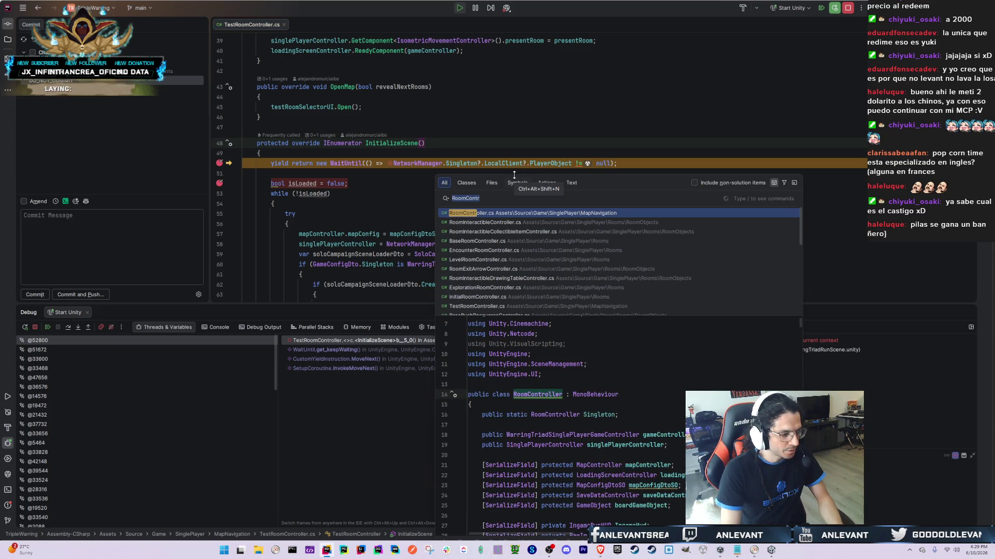
key("Escape")
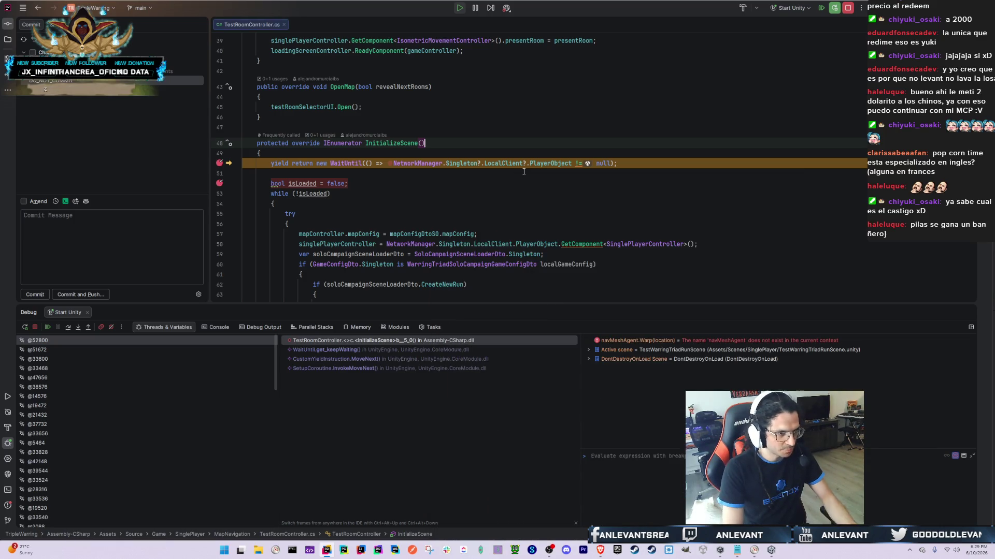
key("ctrl+shift+f")
type("Spawn")
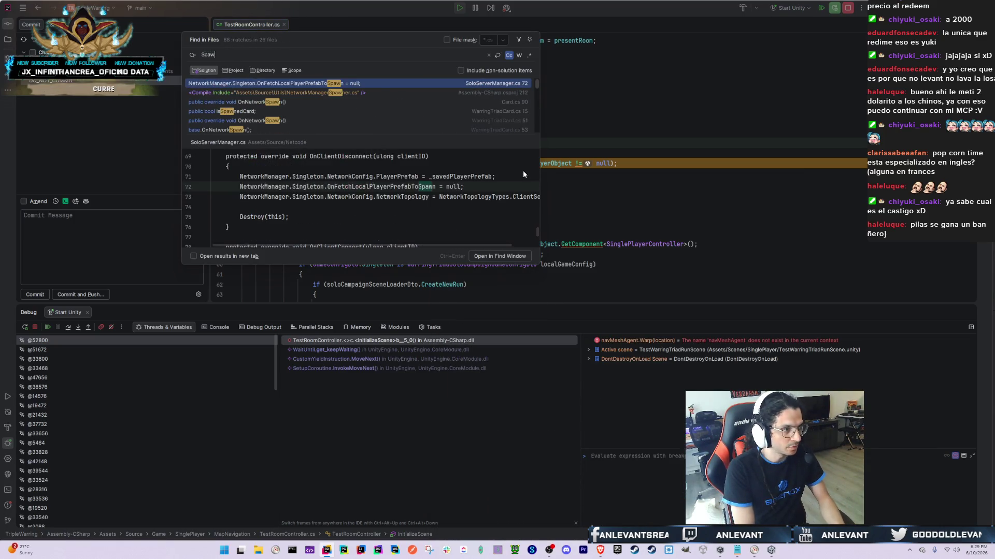
key("Down")
key("Down")
key("Return")
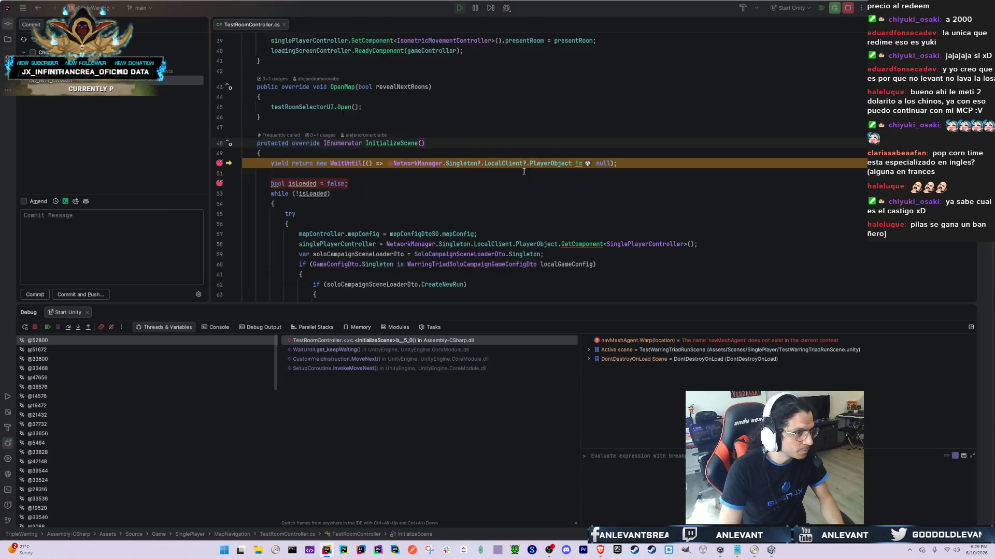
left_click(349, 151)
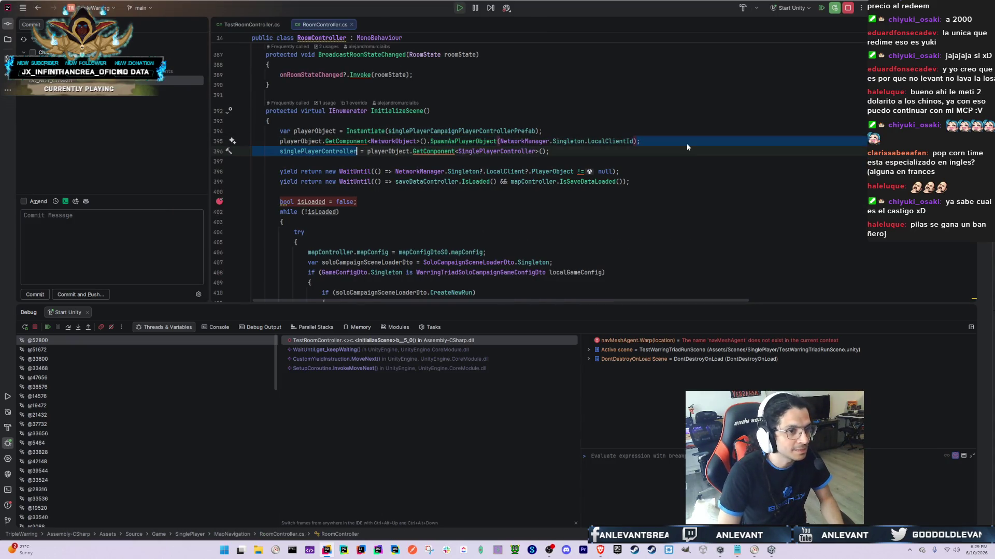
key("Up")
key("End")
key("shift+Home")
key("ctrl+c")
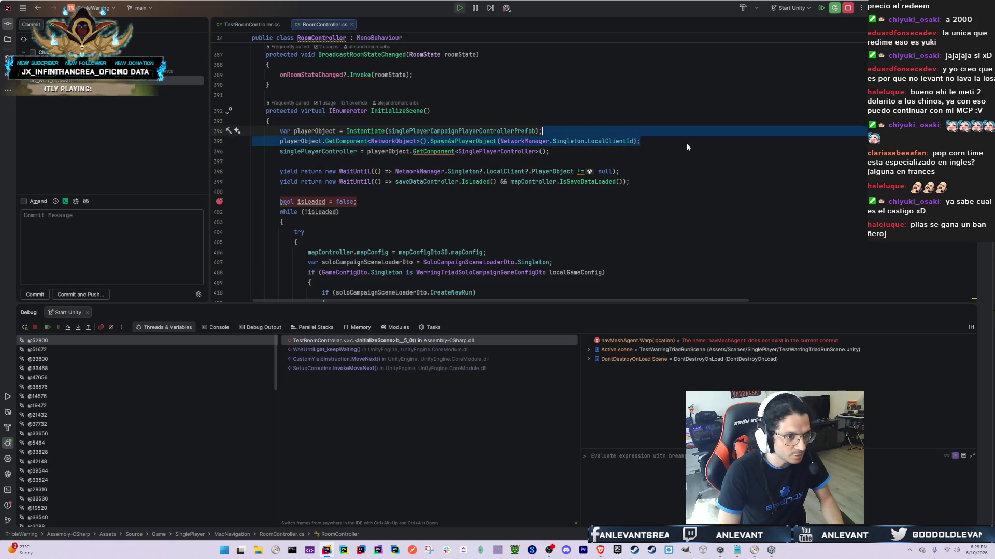
key("ctrl+alt+Left")
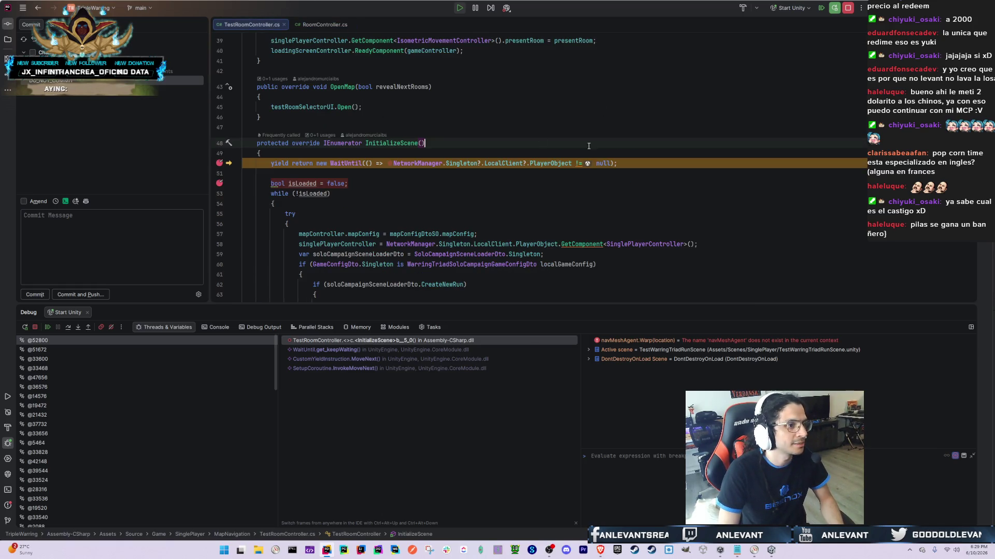
Step: Paste the spawn line at line 50, with RoomController.cs's prefab Instantiate line above it
key("Return")
key("ctrl+v")
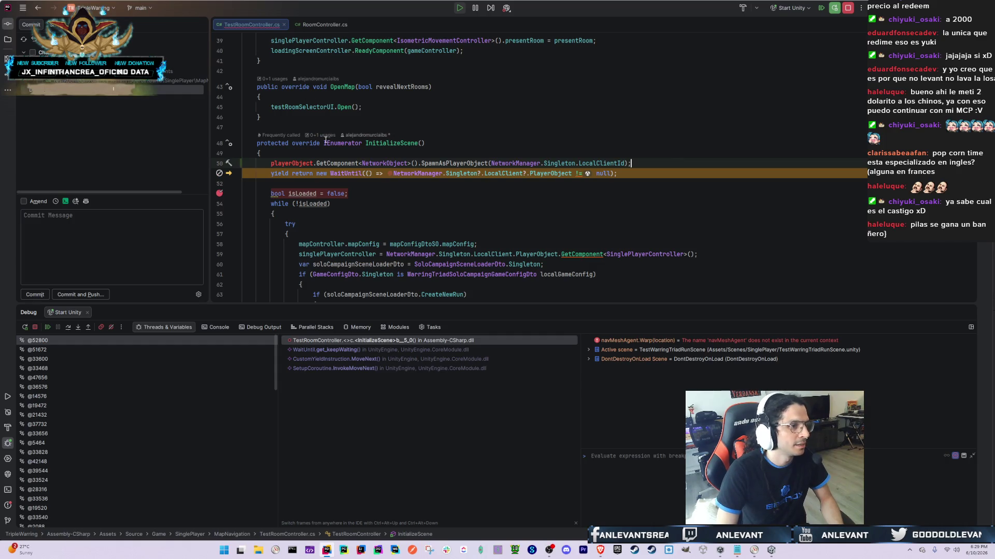
left_click(311, 27)
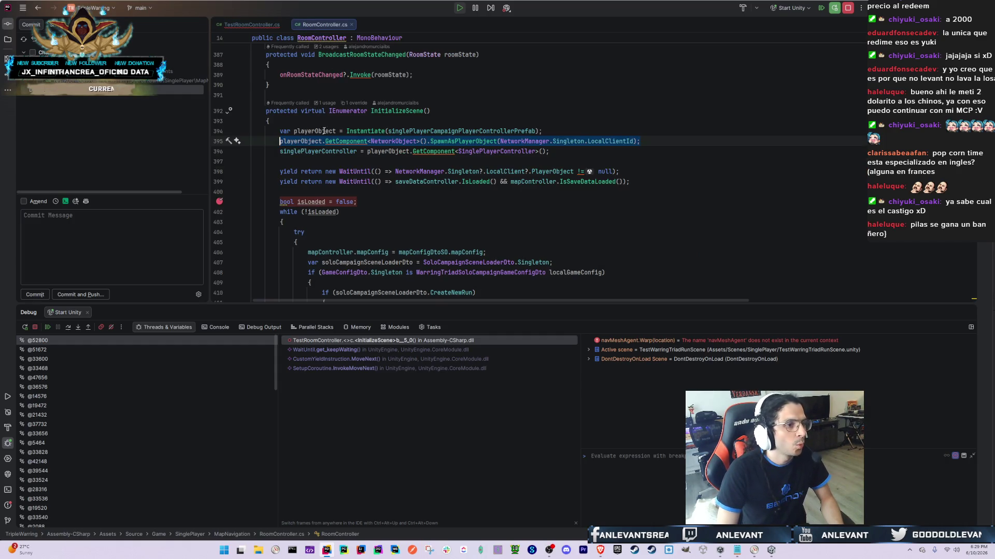
triple_click(562, 133)
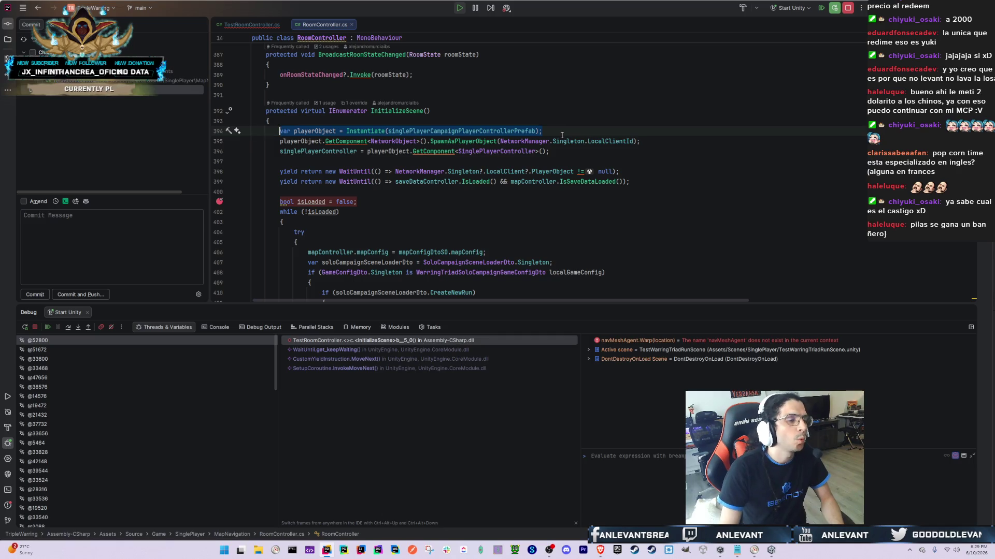
left_click(252, 24)
key("ctrl+v")
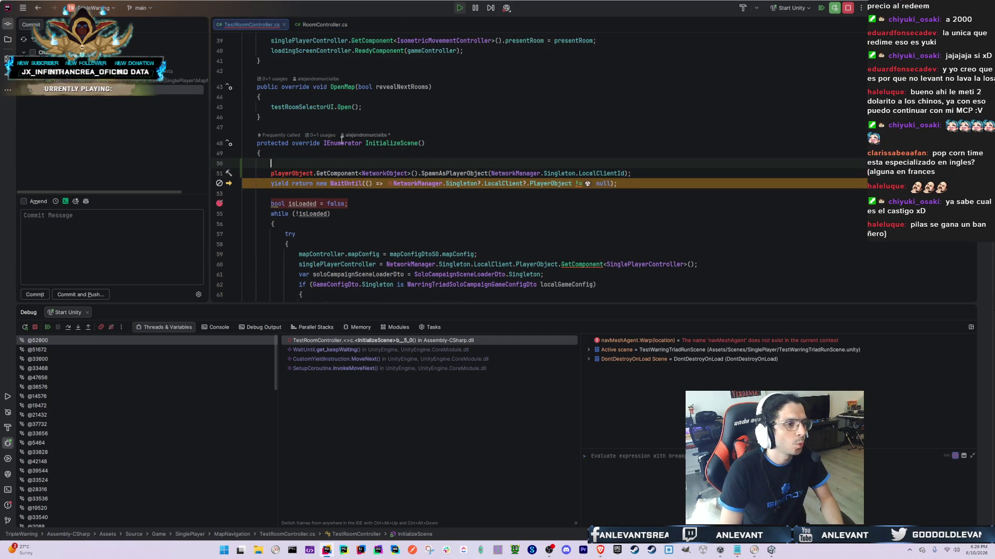
Step: Dismiss the code popups and resume execution past the PlayerObject wait line
key("Down")
key("End")
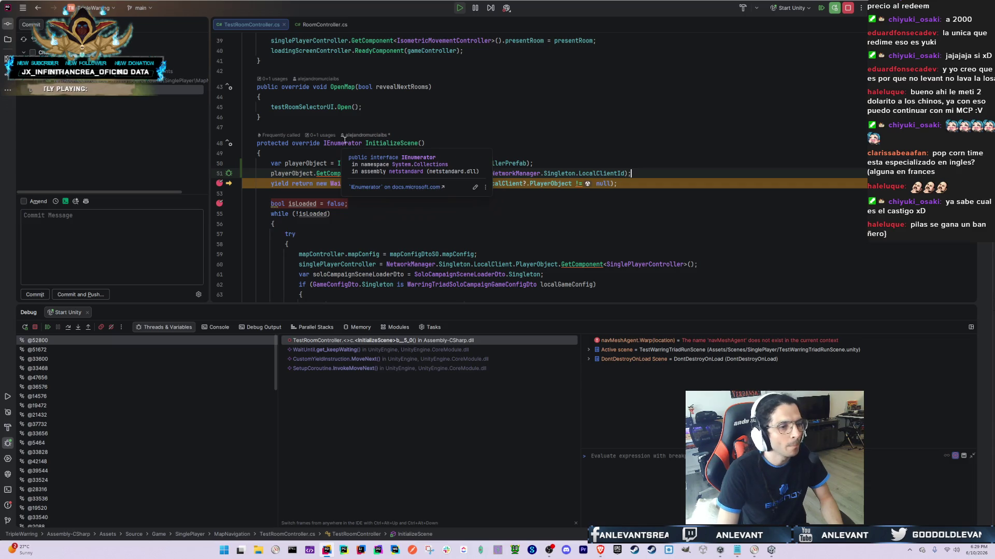
left_click(499, 148)
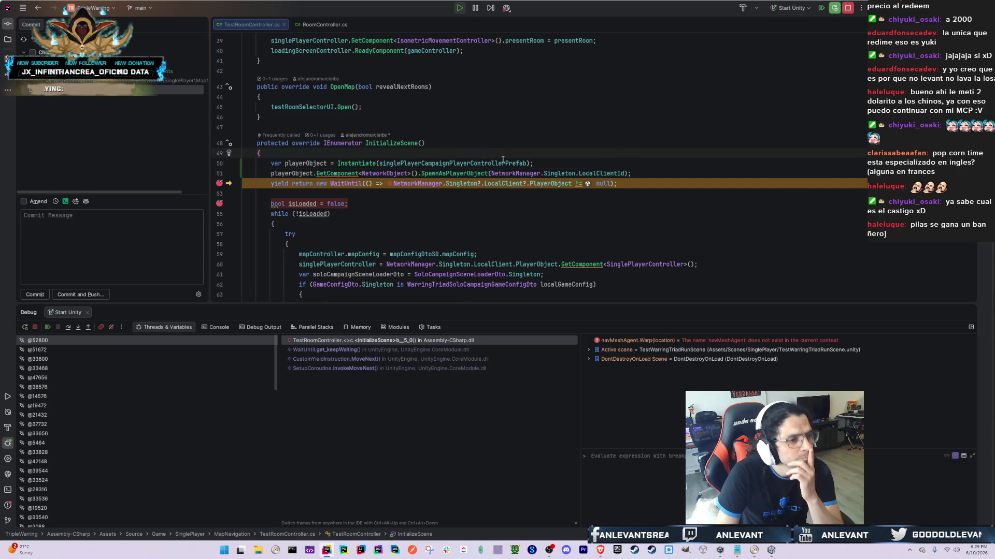
mouse_move(506, 160)
key("Up")
key("Up")
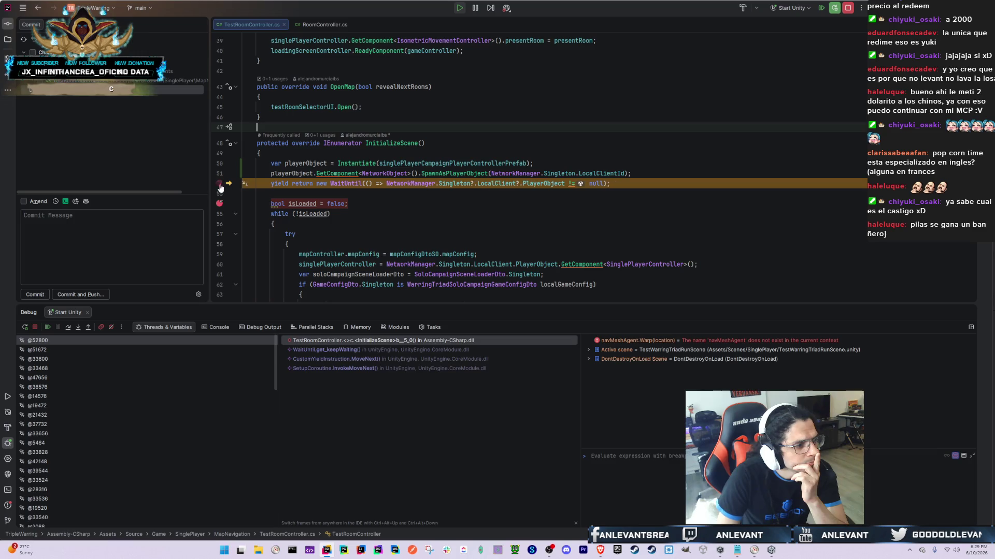
left_click(48, 328)
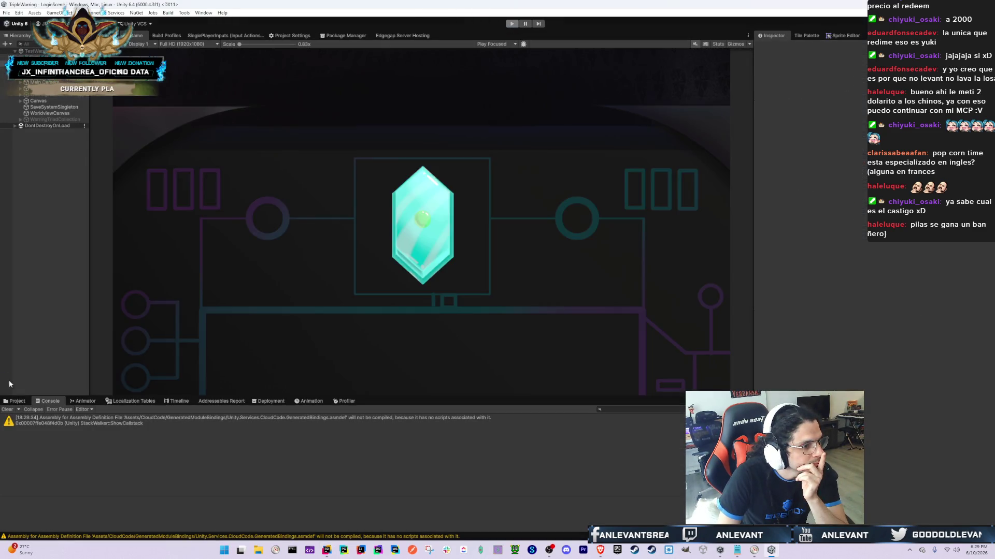
Step: Clear the console, enter Play mode, and log in with the test account's username and password
left_click(8, 410)
key("ctrl+p")
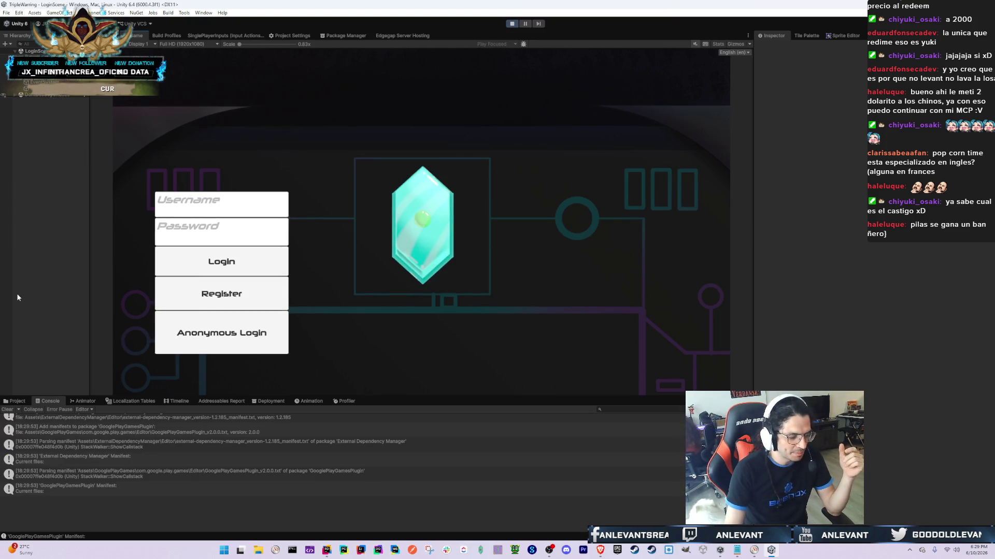
type("admin")
left_click(263, 225)
type("*")
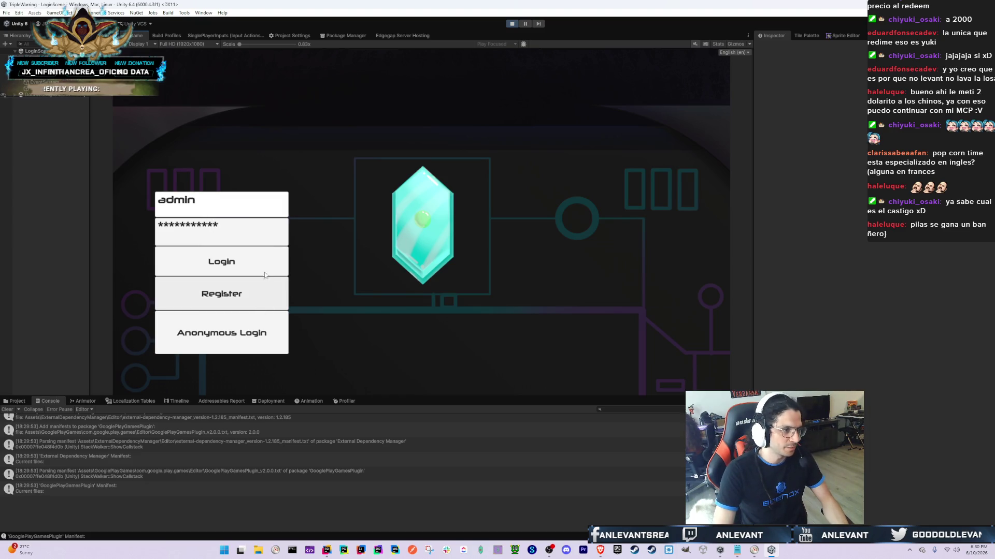
left_click(211, 256)
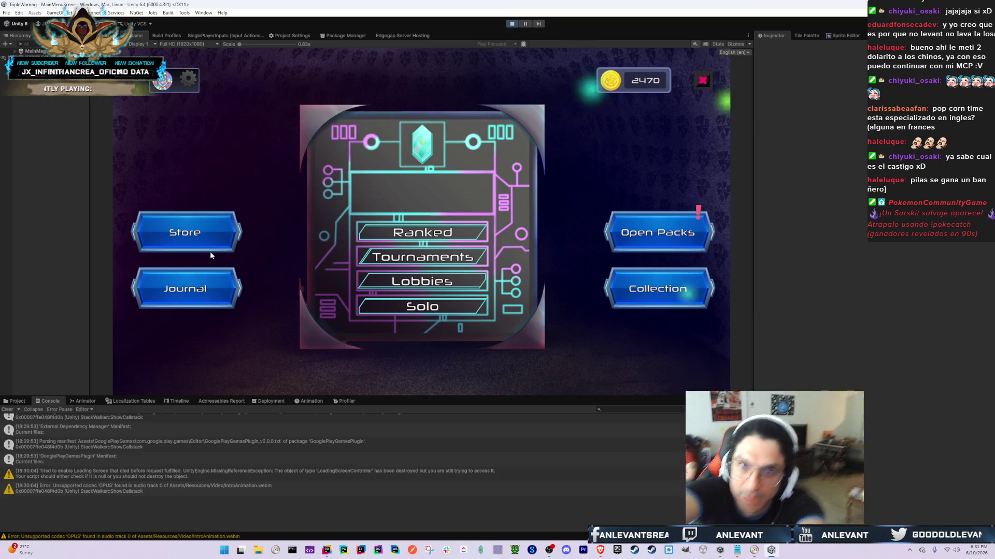
Step: Let login finish loading the main menu, then bring up the window switcher
key("alt+Tab")
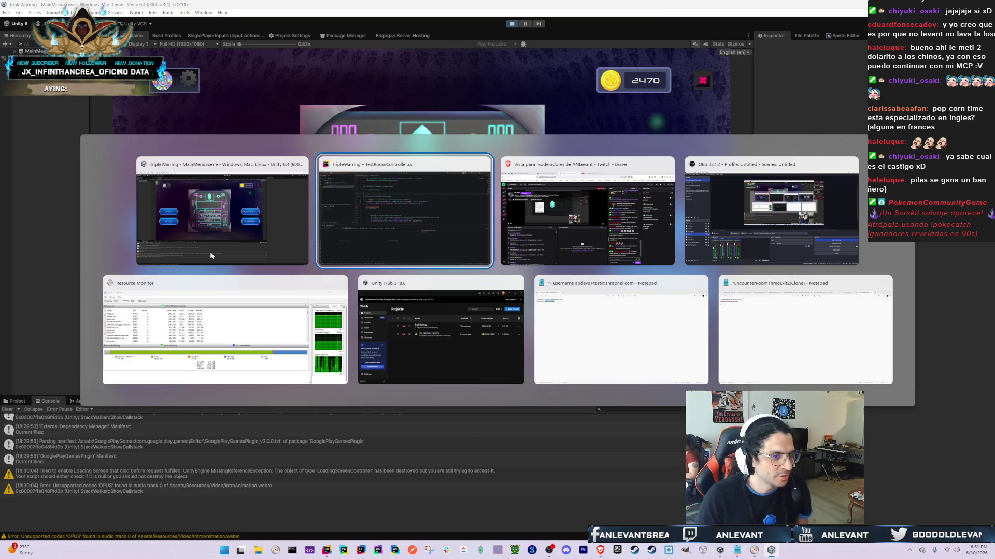
left_click(776, 216)
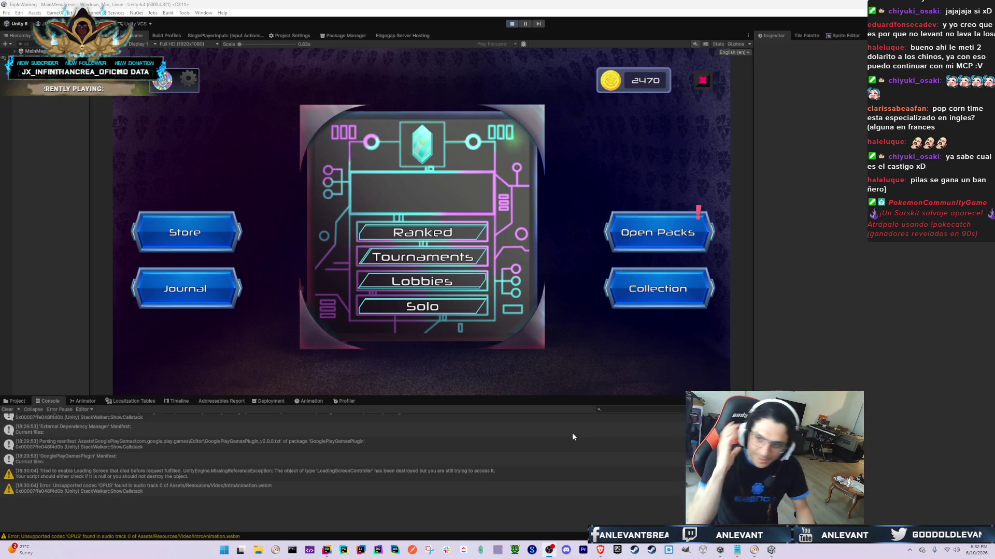
key("alt+Tab")
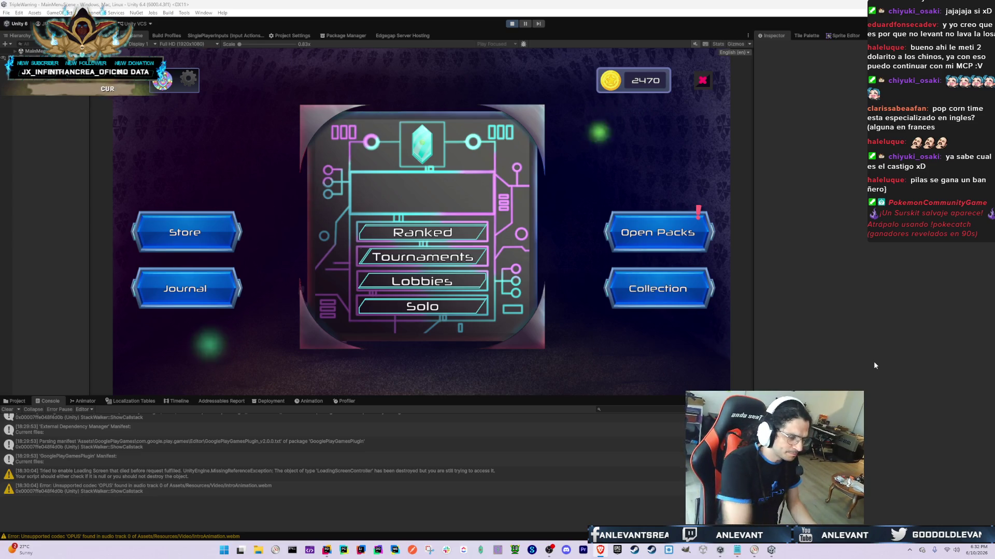
Step: Rerun the game with a cleared console and open the unassigned prefab error's code in Rider
left_click(512, 24)
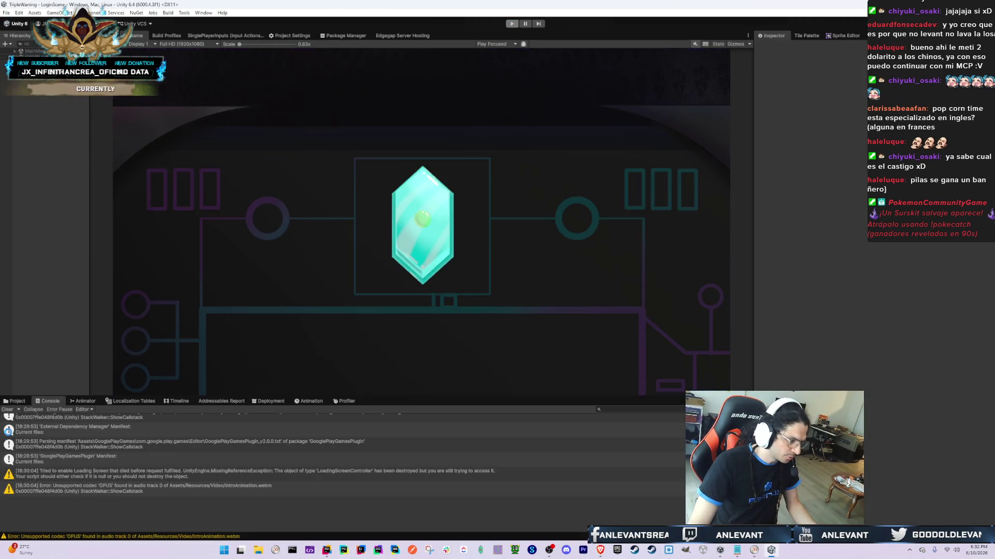
left_click(3, 409)
left_click(515, 25)
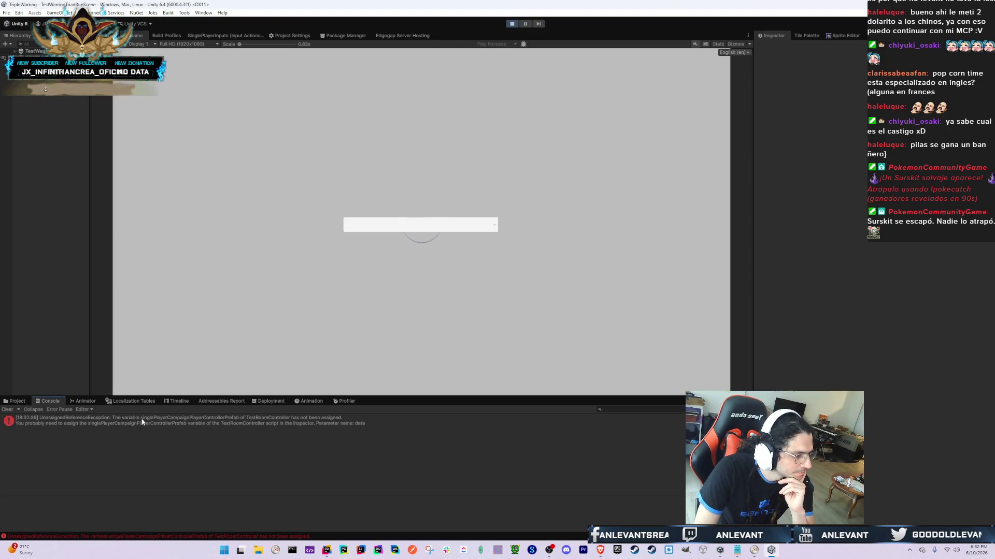
double_click(148, 425)
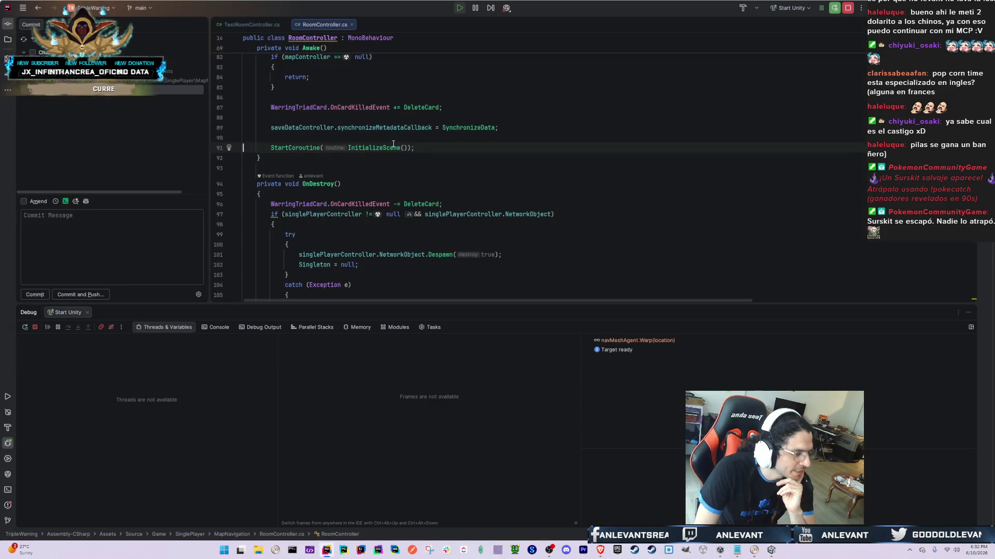
key("alt+Tab")
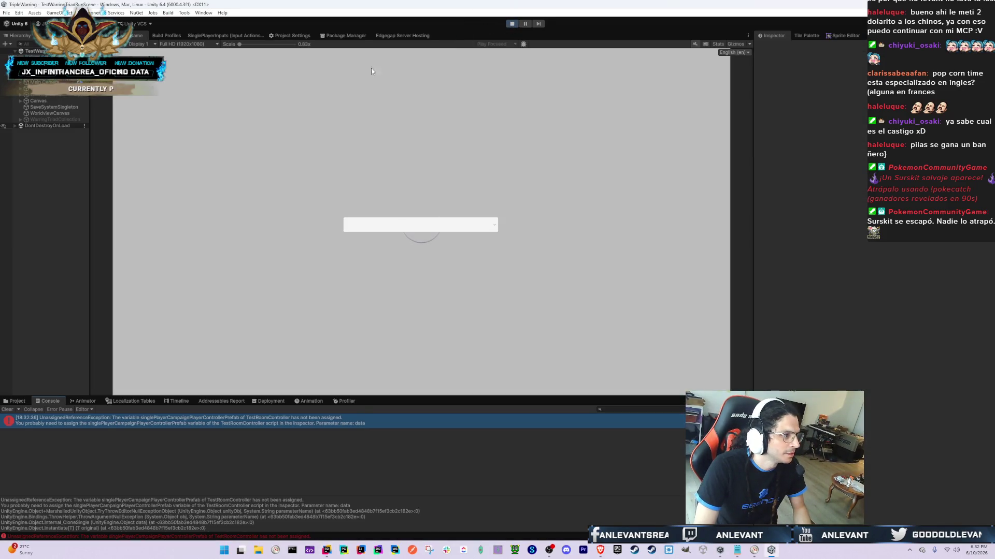
Step: Stop play mode and focus the search field of the Project assets browser
left_click(512, 24)
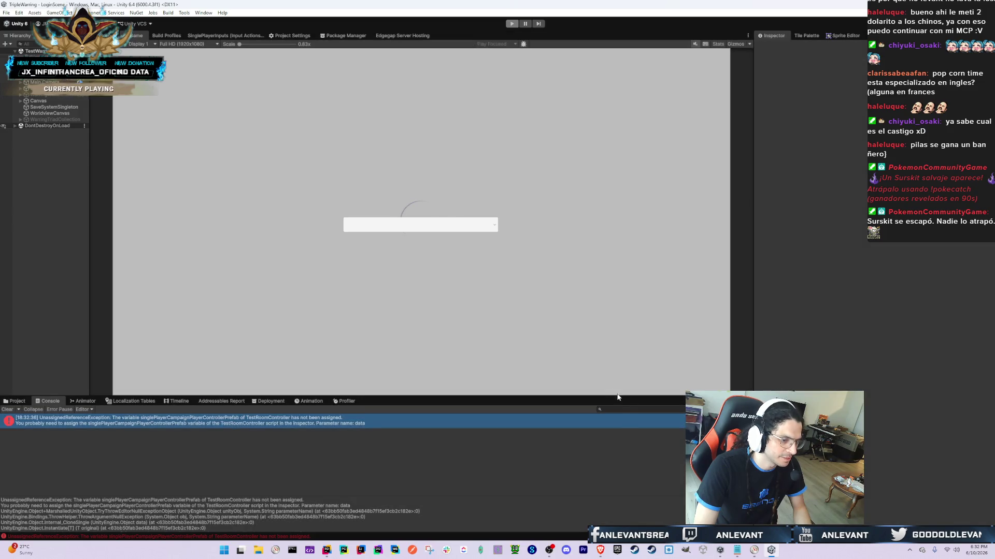
type("T")
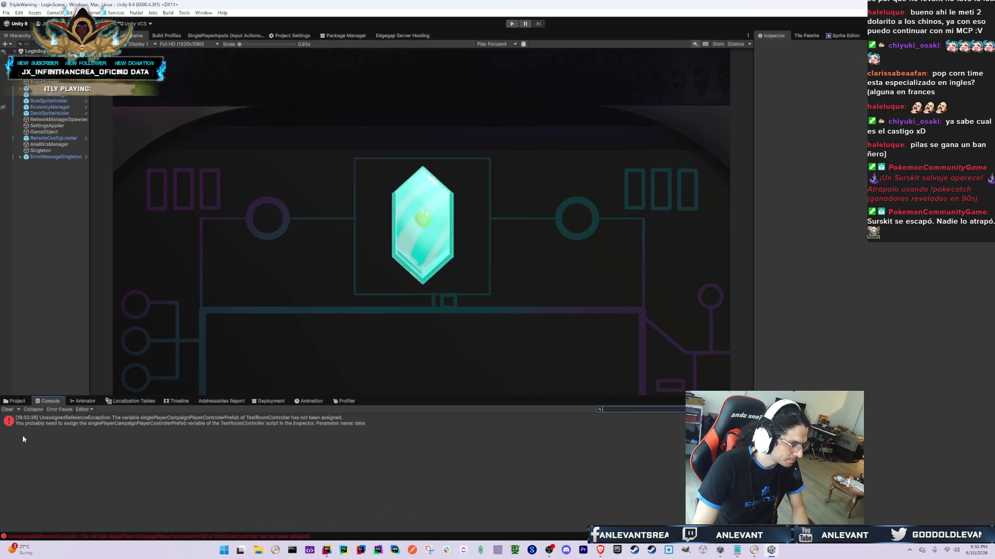
left_click(16, 401)
left_click(590, 407)
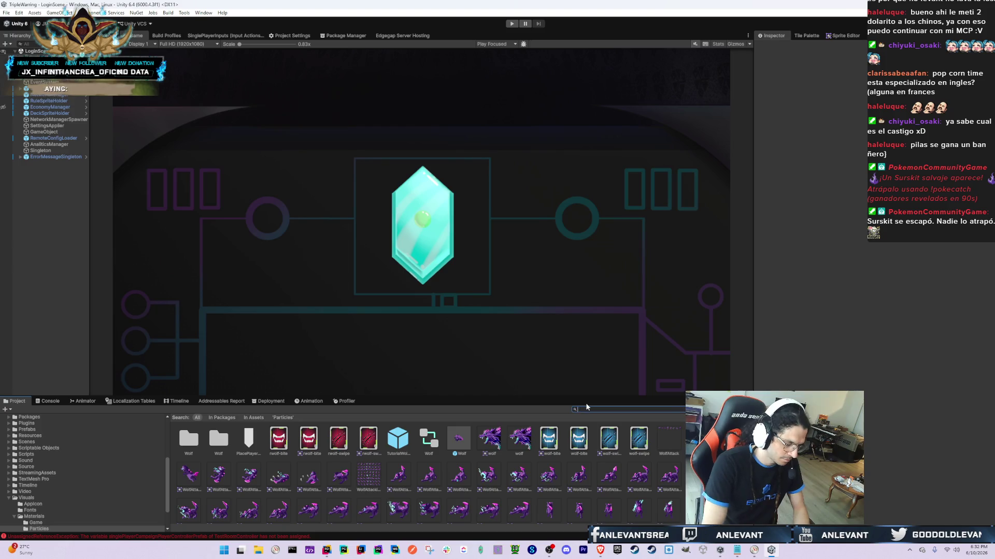
Step: Open TestWarringTriadRunScene, select RoomController to confirm its single-player campaign prefab is None, and check the Console
type("TestWarringTriadRunScene")
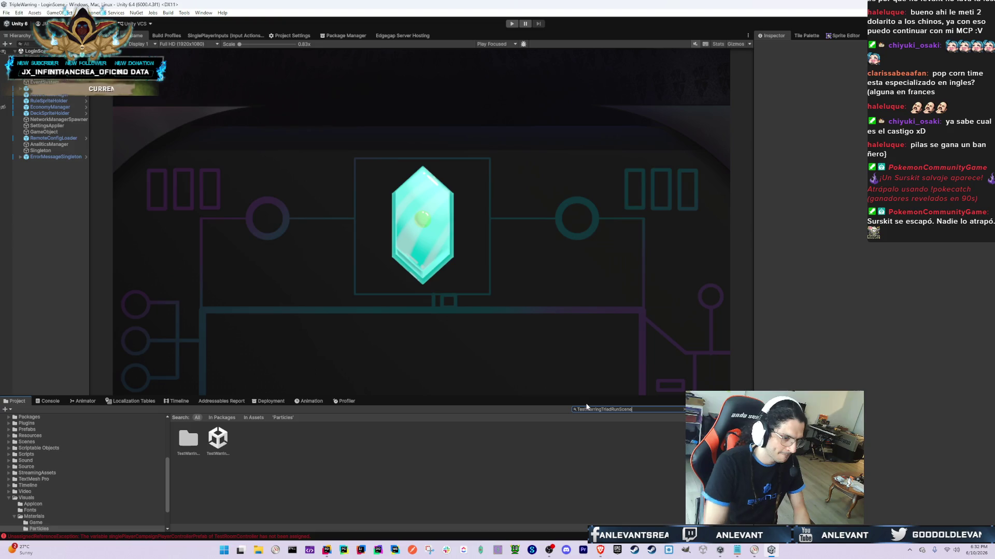
double_click(217, 439)
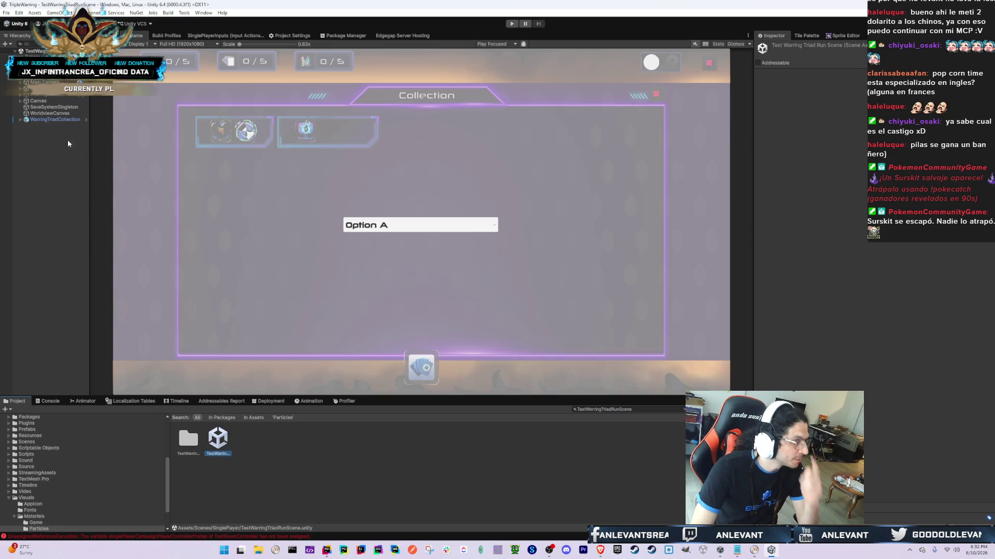
left_click(42, 57)
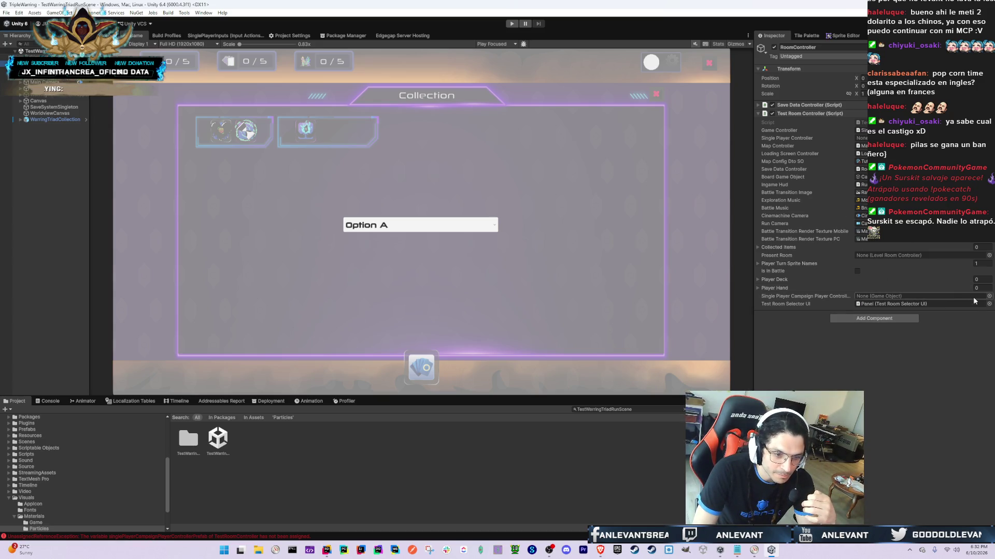
left_click(48, 401)
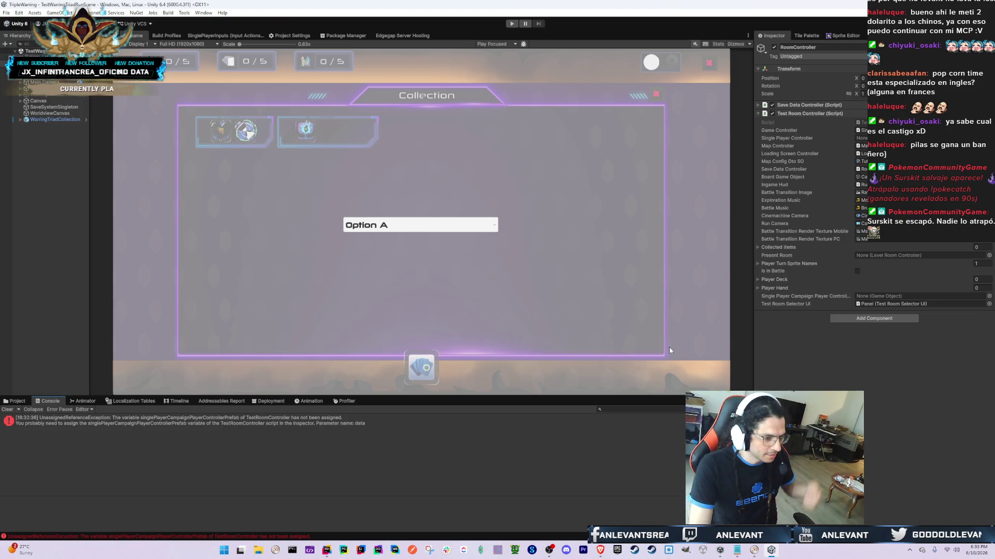
left_click(16, 401)
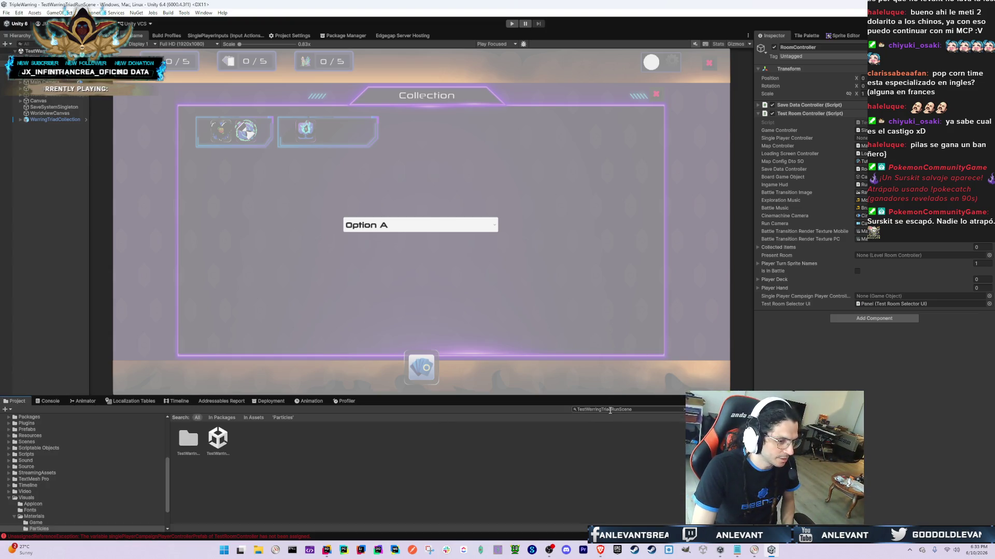
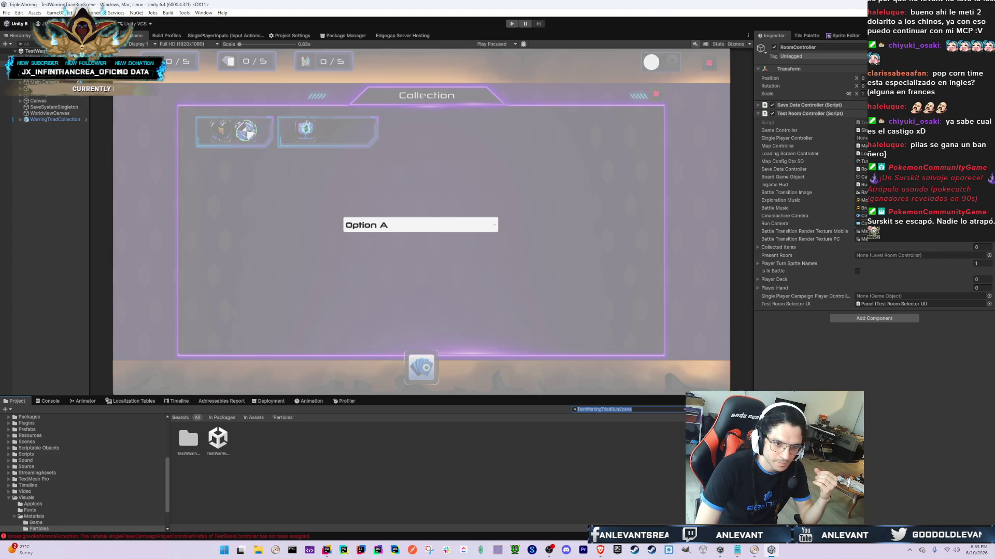
Step: Search the Project window for PlayerController, then Tala, then SinglePlayer
type("PlayerController")
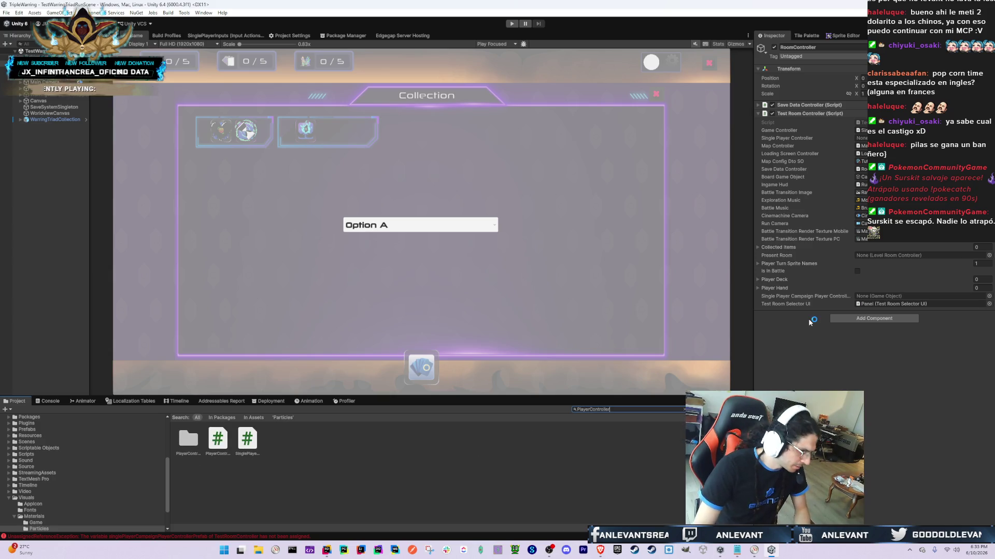
key("ctrl+a")
type("Tala")
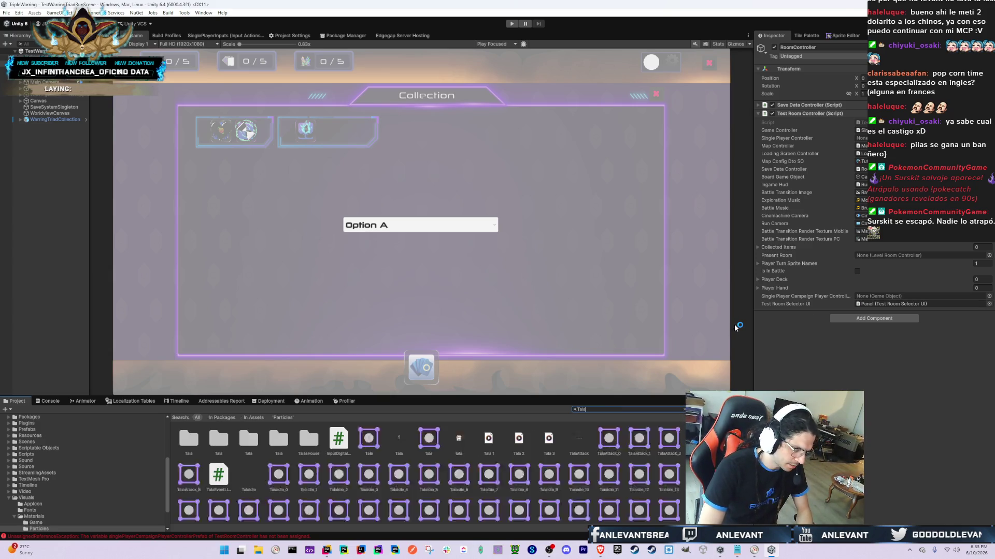
key("ctrl+a")
type("Single")
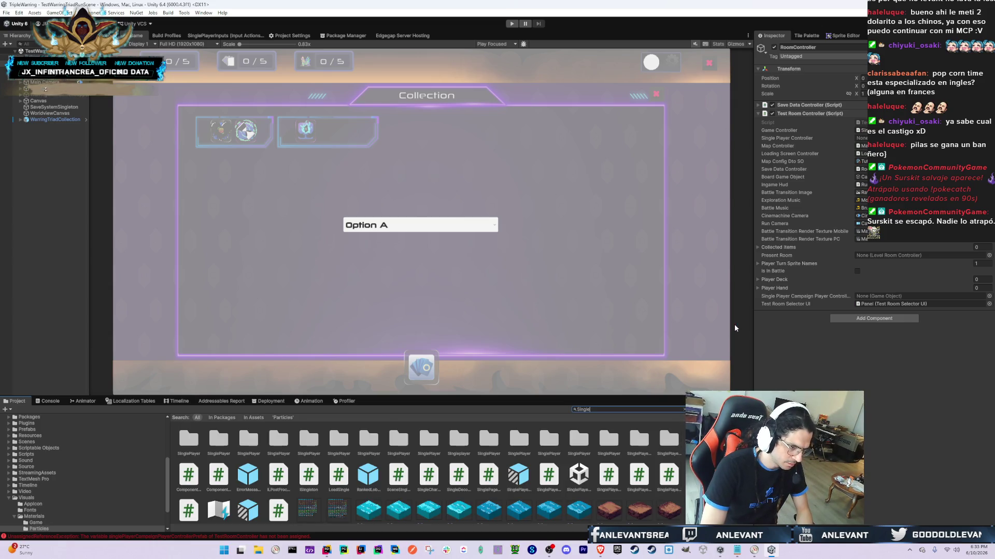
type("Player")
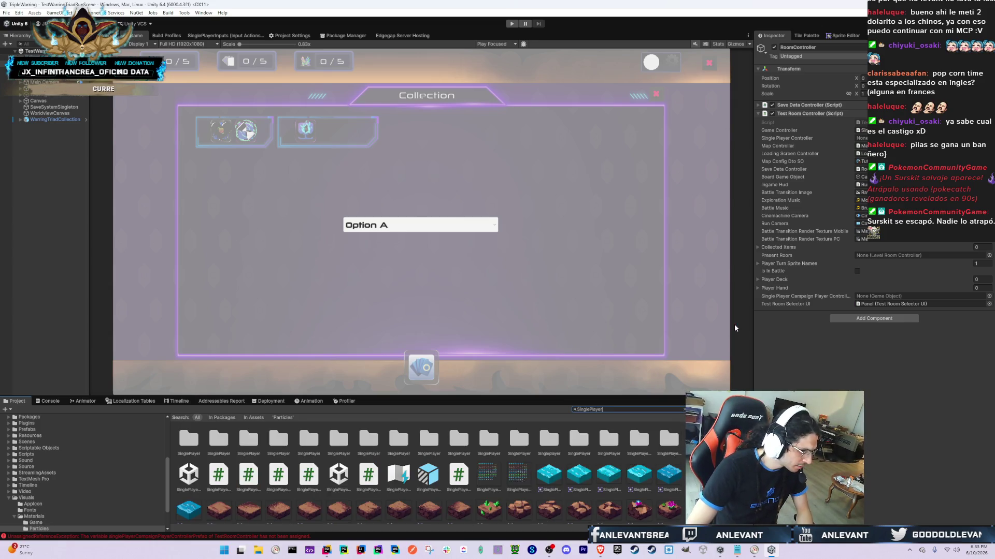
scroll(407, 493, "down", 3)
scroll(408, 493, "down", 5)
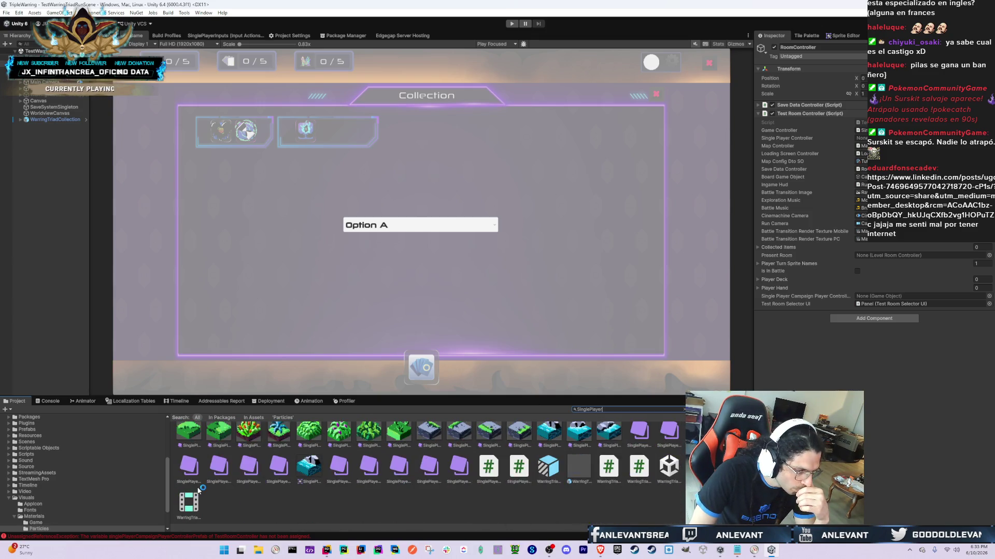
scroll(199, 489, "up", 1)
scroll(113, 475, "up", 5)
scroll(45, 484, "down", 2)
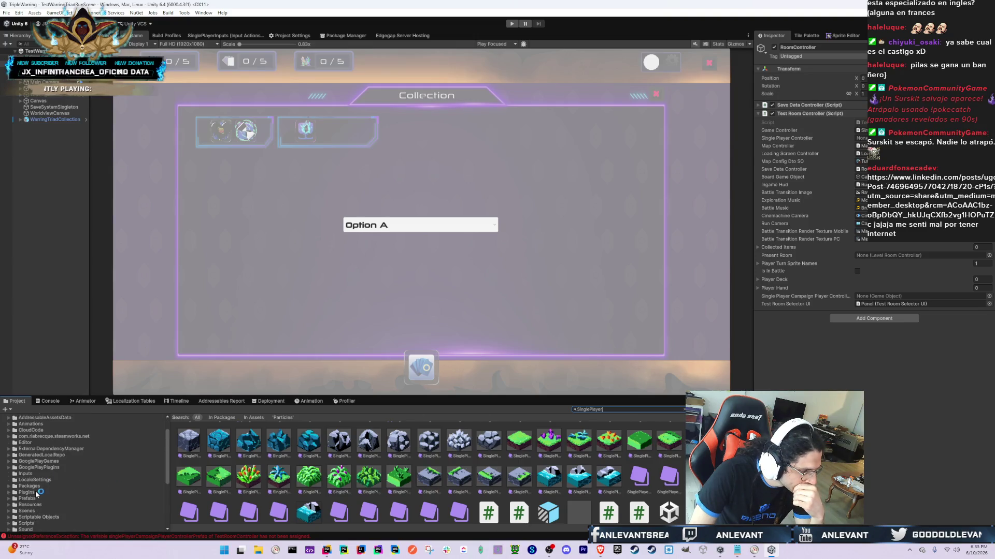
Step: Browse Prefabs > Game > SinglePlayer > Player and select the StoryPlayer prefab
left_click(38, 500)
double_click(247, 440)
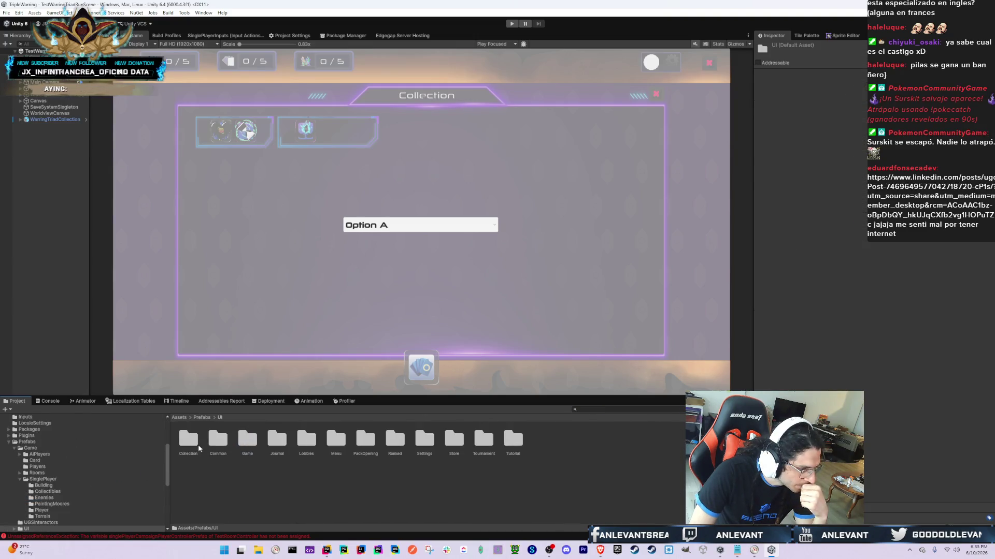
left_click(202, 418)
double_click(192, 440)
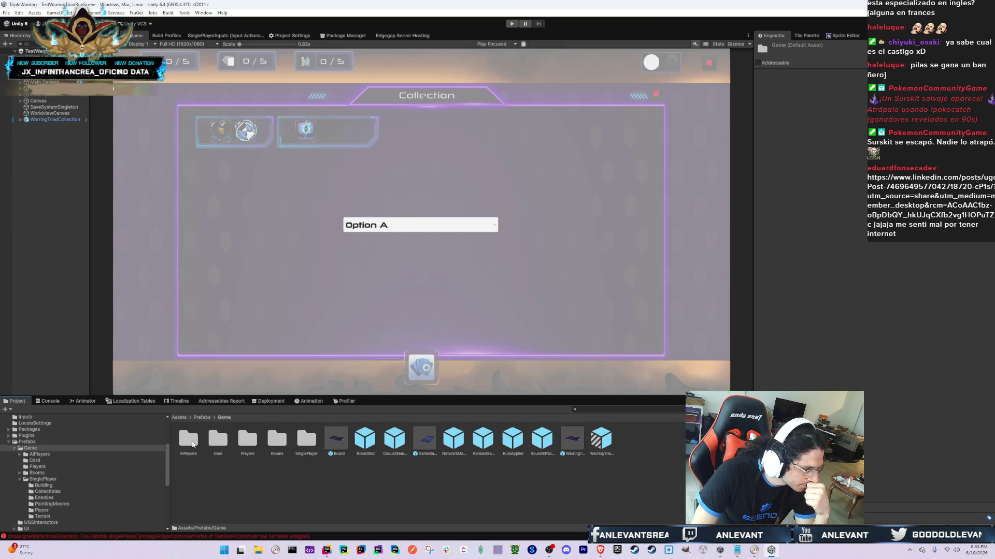
double_click(245, 440)
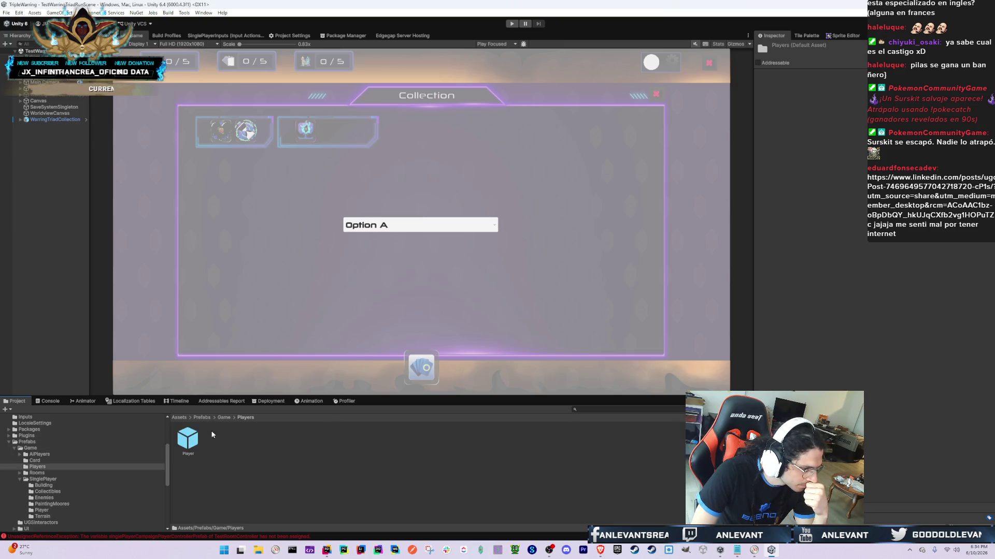
left_click(195, 444)
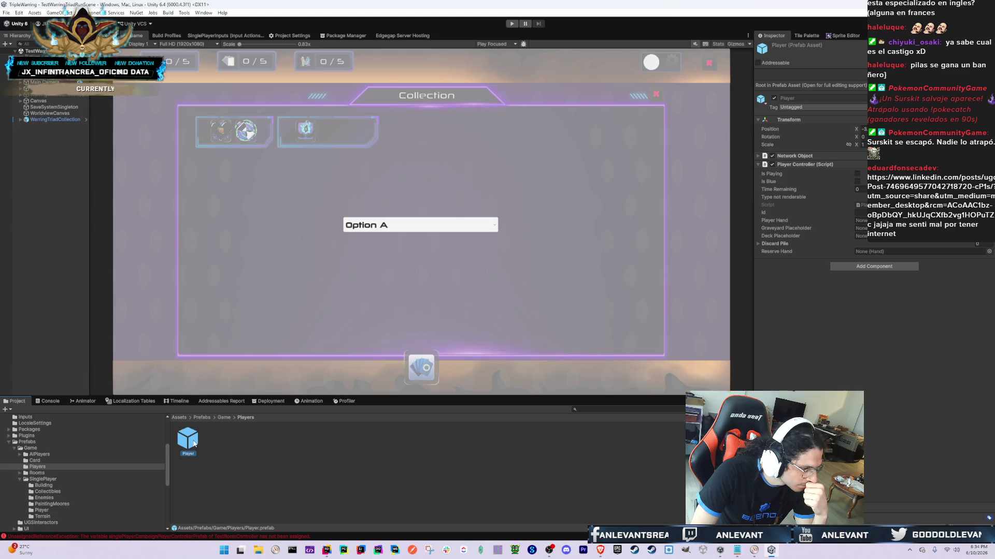
left_click(223, 417)
double_click(306, 440)
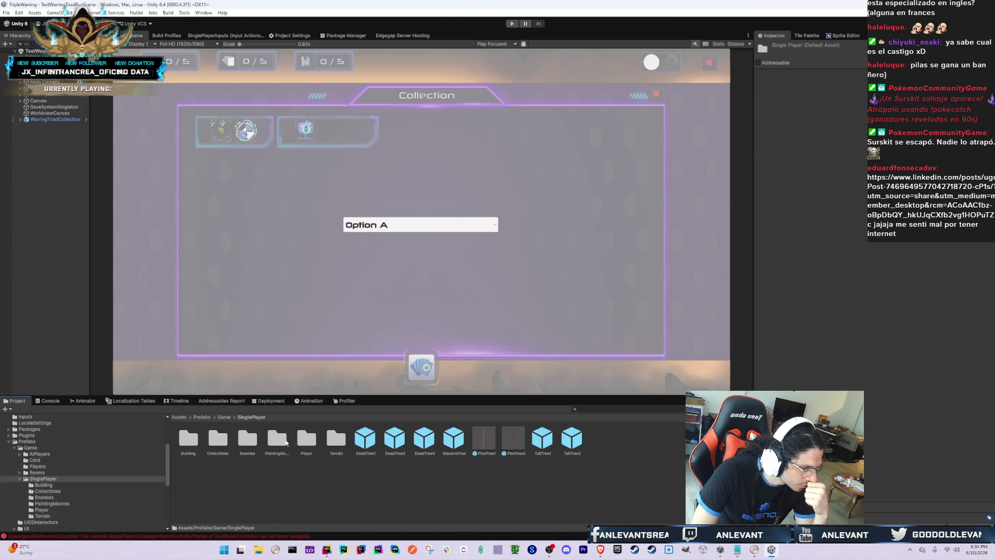
double_click(305, 443)
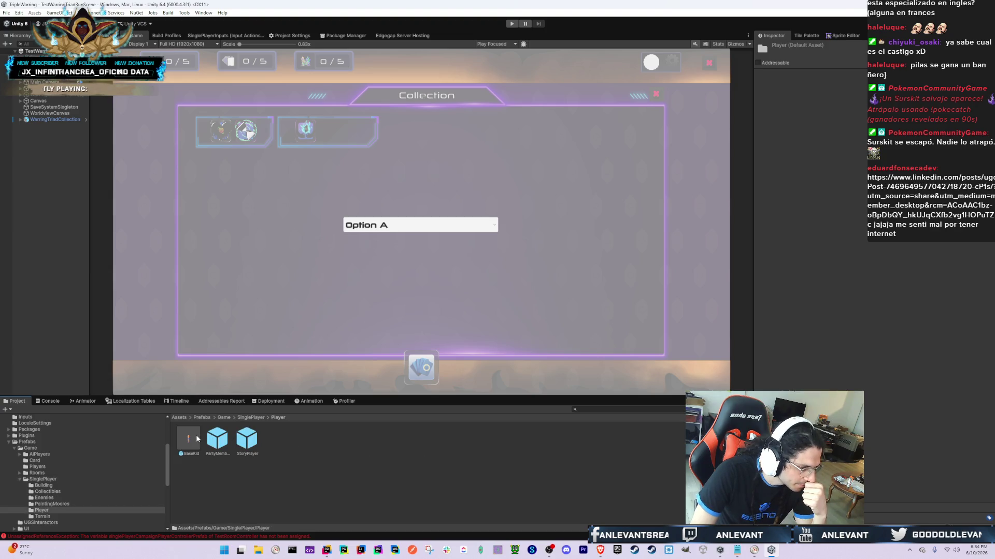
left_click(247, 440)
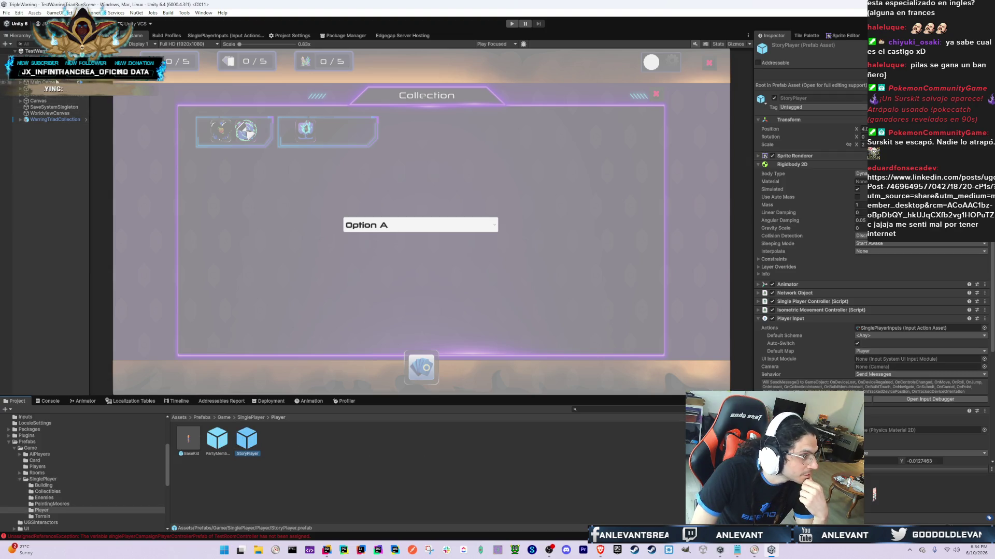
Step: Assign StoryPlayer as RoomController's Single Player Campaign Player Controller
left_click(173, 213)
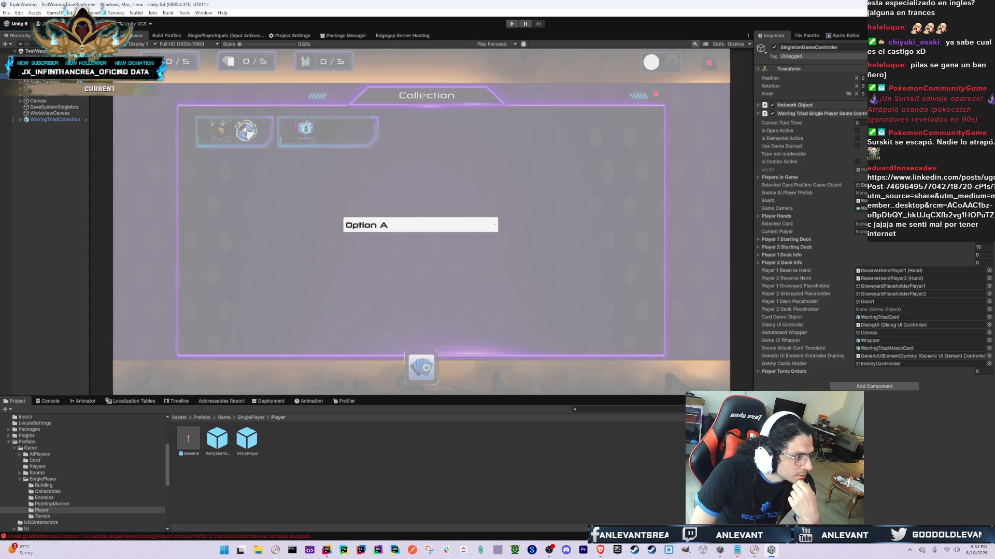
left_click(226, 335)
mouse_move(251, 449)
left_mouse_down()
mouse_move(290, 414)
mouse_move(467, 358)
mouse_move(777, 327)
mouse_move(891, 296)
left_mouse_up()
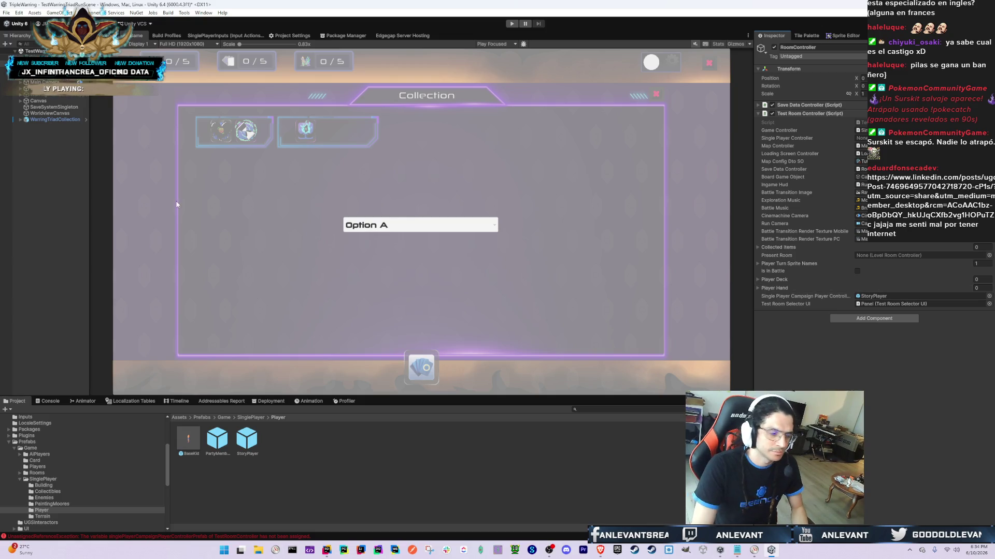
Step: Open LoginScene from Scenes/Menus in the Project window, then switch to the browser
right_click(37, 51)
left_click(52, 126)
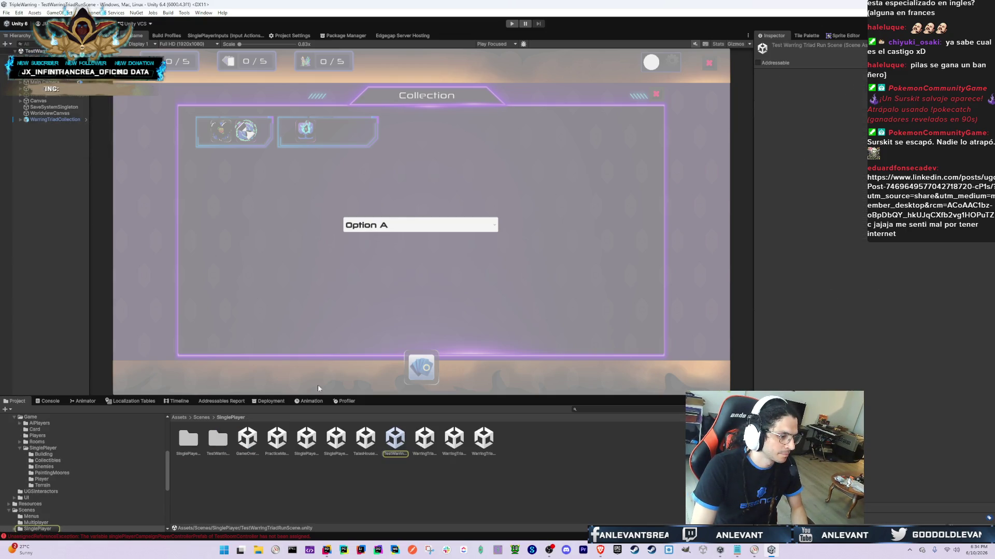
left_click(32, 517)
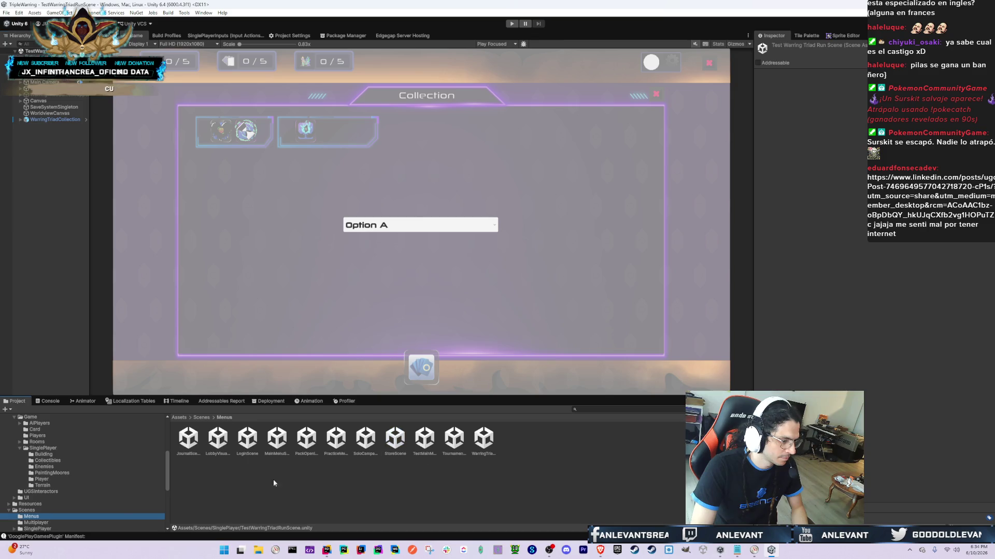
double_click(247, 440)
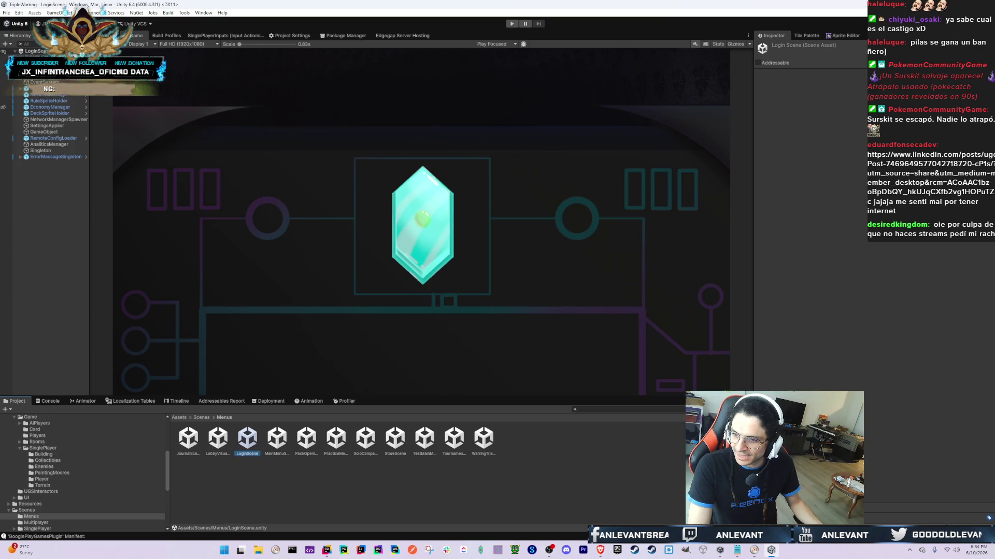
key("alt+Tab")
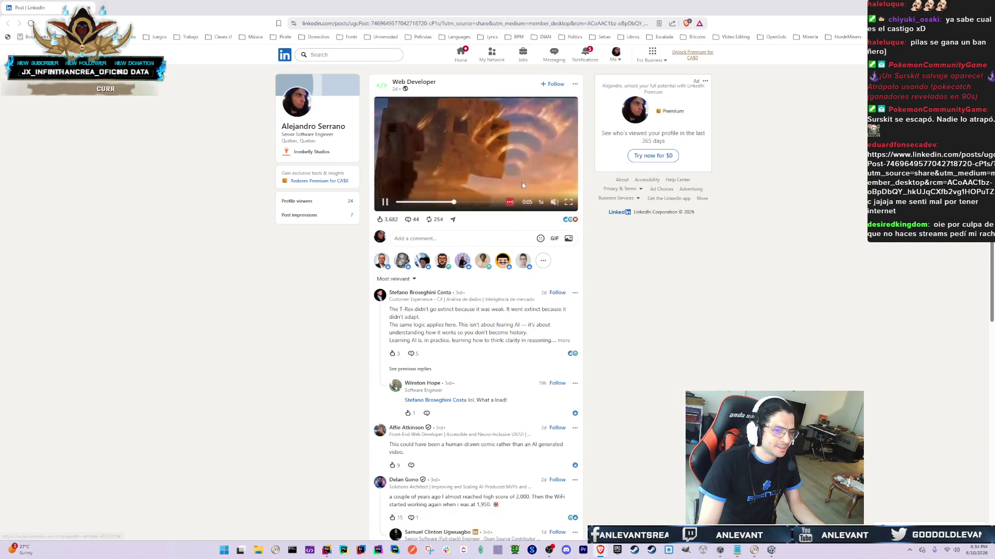
left_click(570, 206)
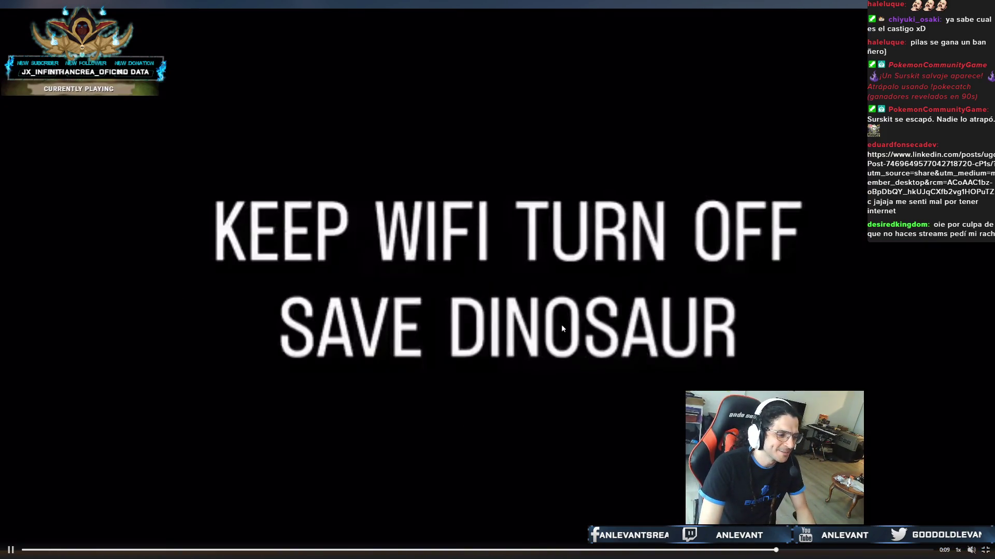
key("Escape")
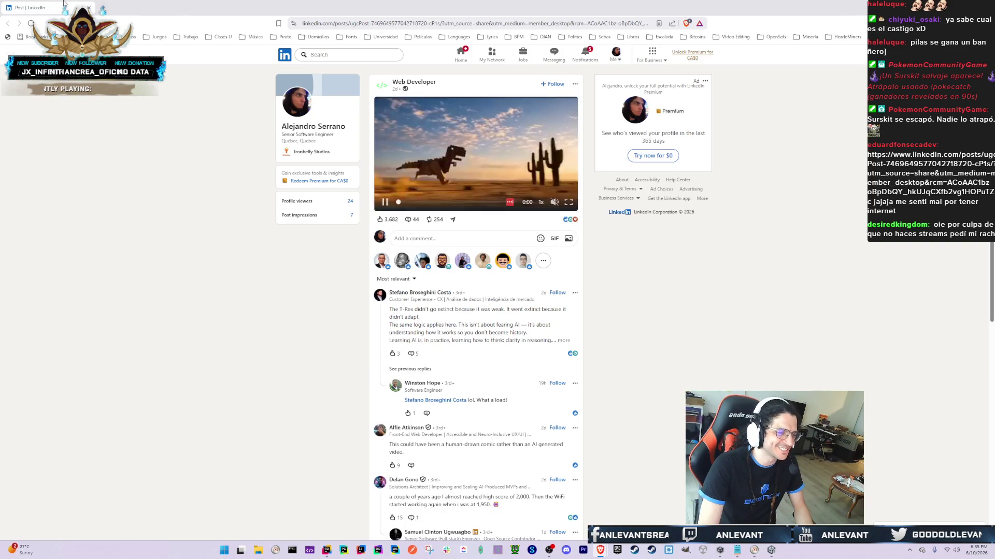
key("alt+Tab")
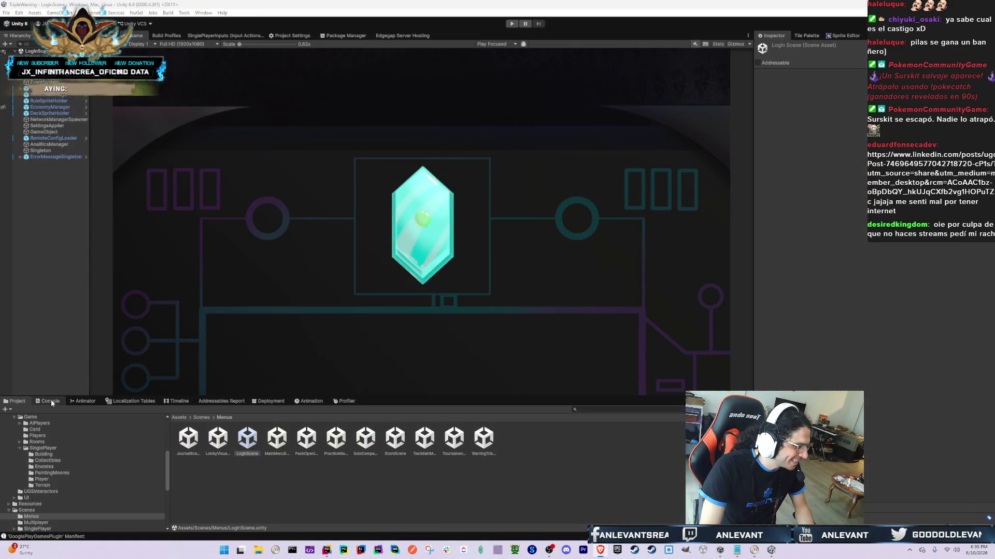
Step: Check the Console, glance at RoomController.cs in Rider, and return to Unity
left_click(50, 402)
left_click(16, 402)
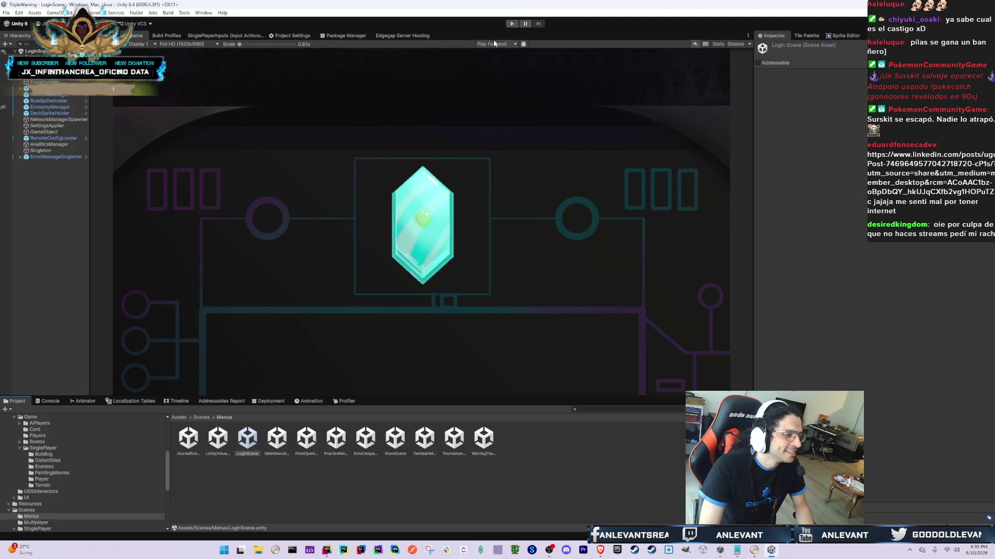
key("alt+Tab")
key("alt+Tab")
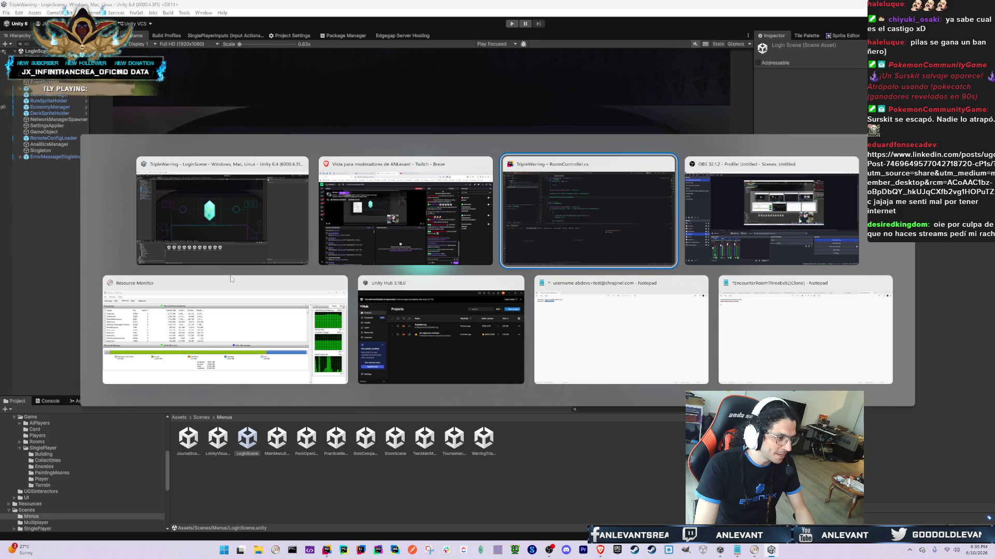
left_click(550, 226)
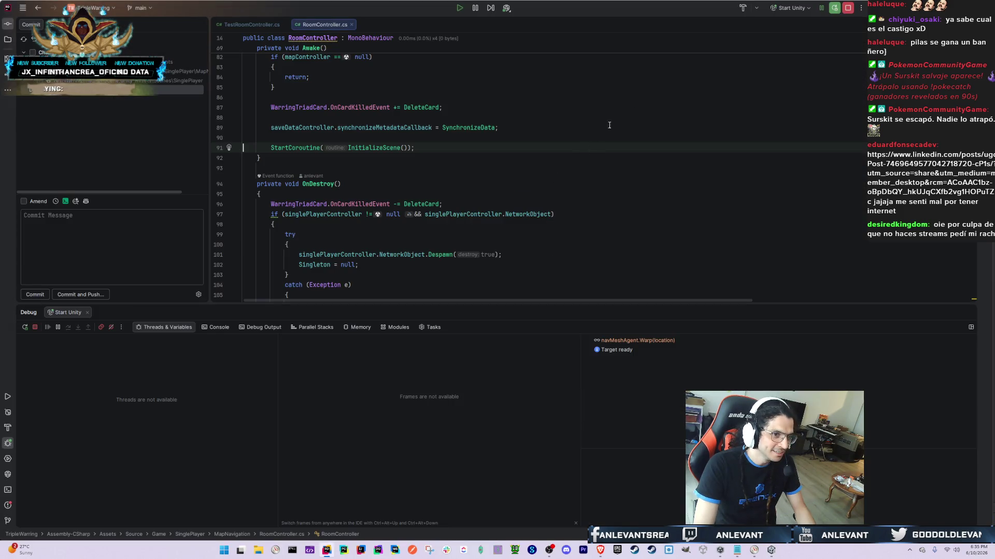
key("alt+Tab")
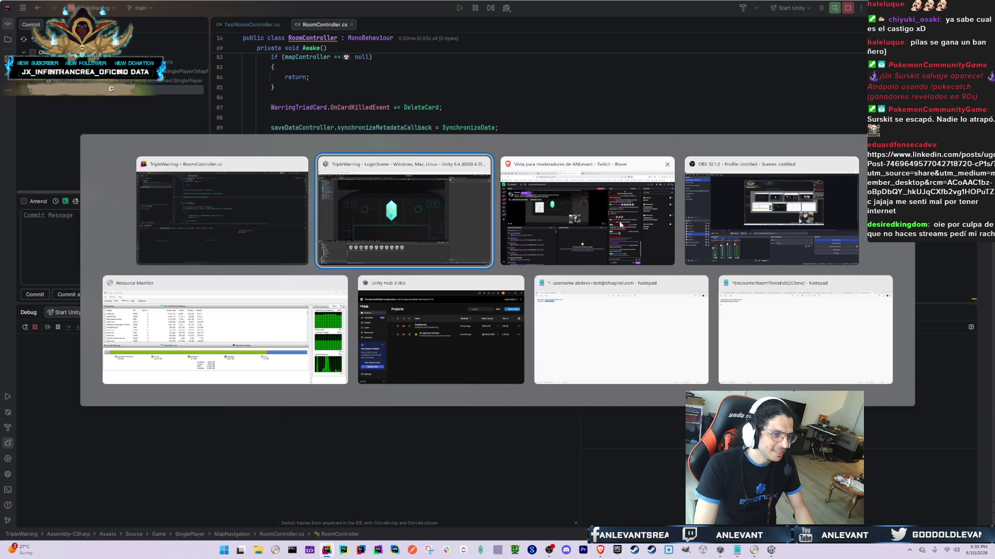
left_click(465, 222)
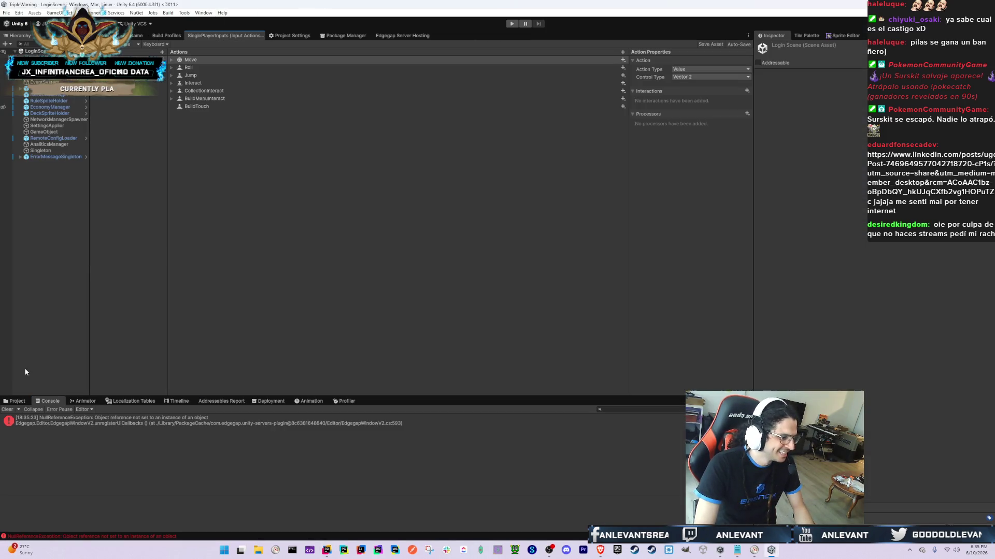
Step: Bring the Game view forward and enter Play Mode on LoginScene
left_click(511, 24)
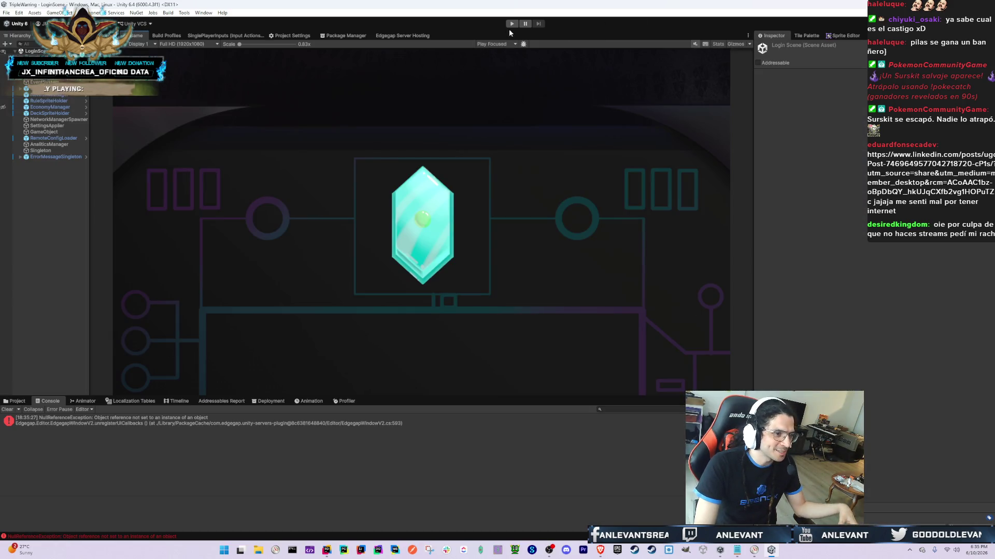
left_click(508, 25)
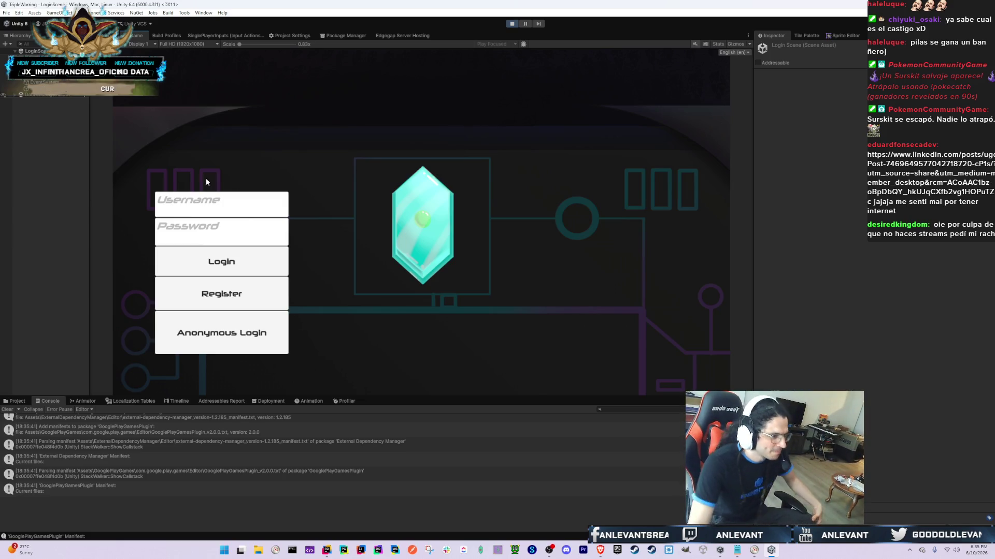
Step: Log in with username admin and the account password
left_click(260, 200)
type("admin")
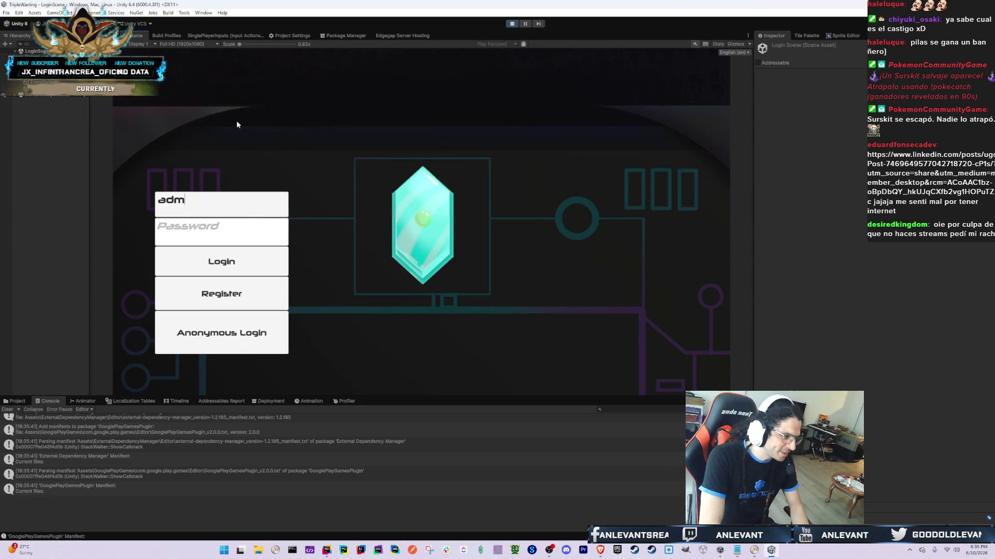
left_click(223, 228)
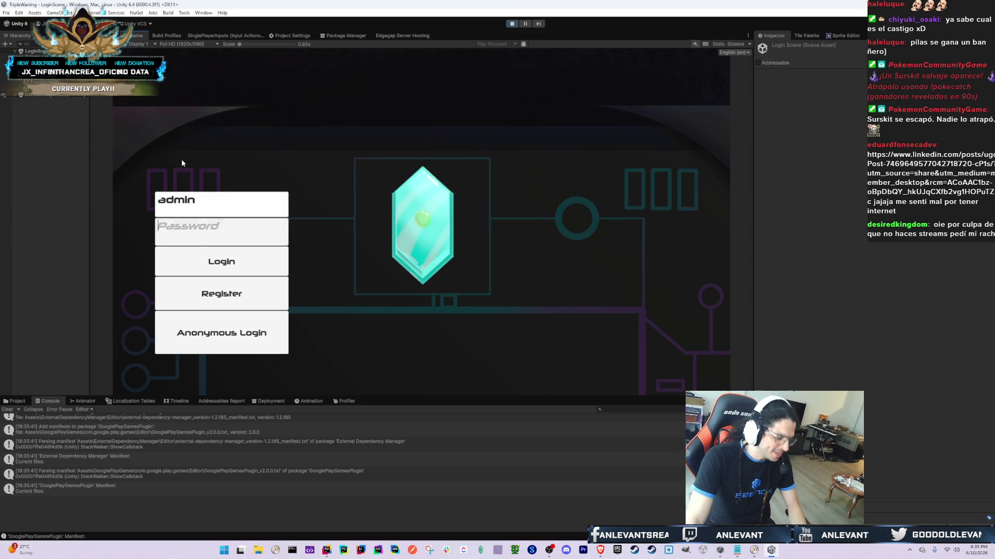
type("***********")
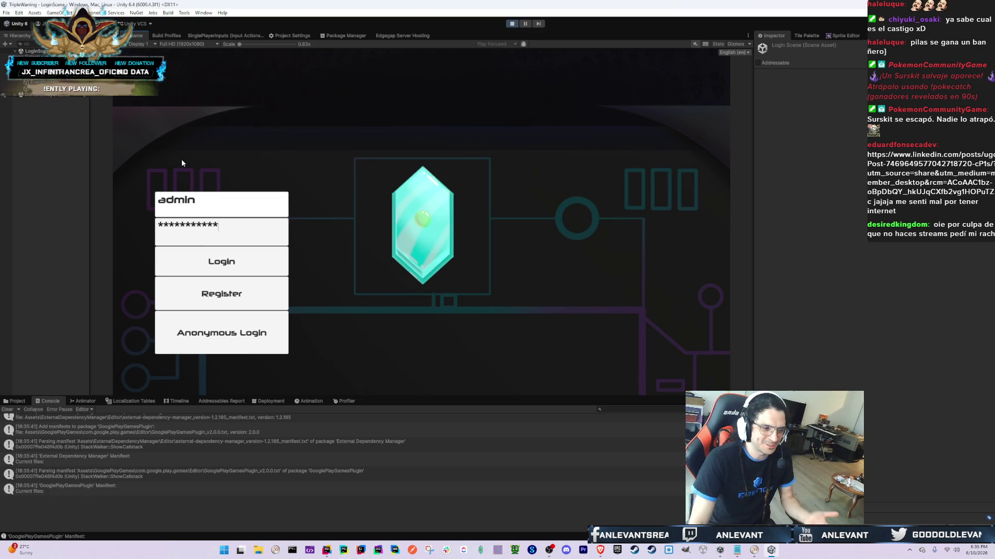
left_click(234, 249)
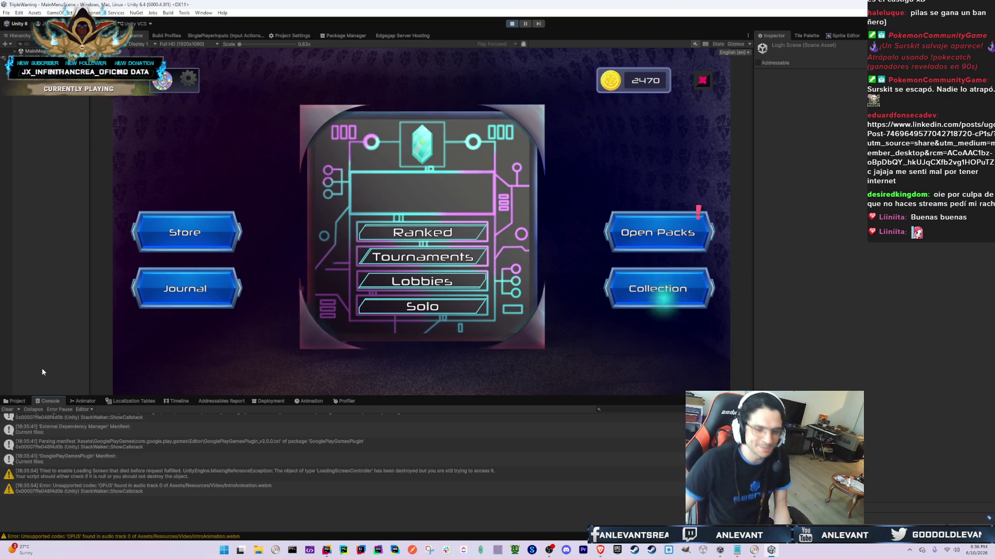
Step: Clear the Console, view the Solo modes, then go back and stop Play Mode
left_click(7, 409)
left_click(414, 311)
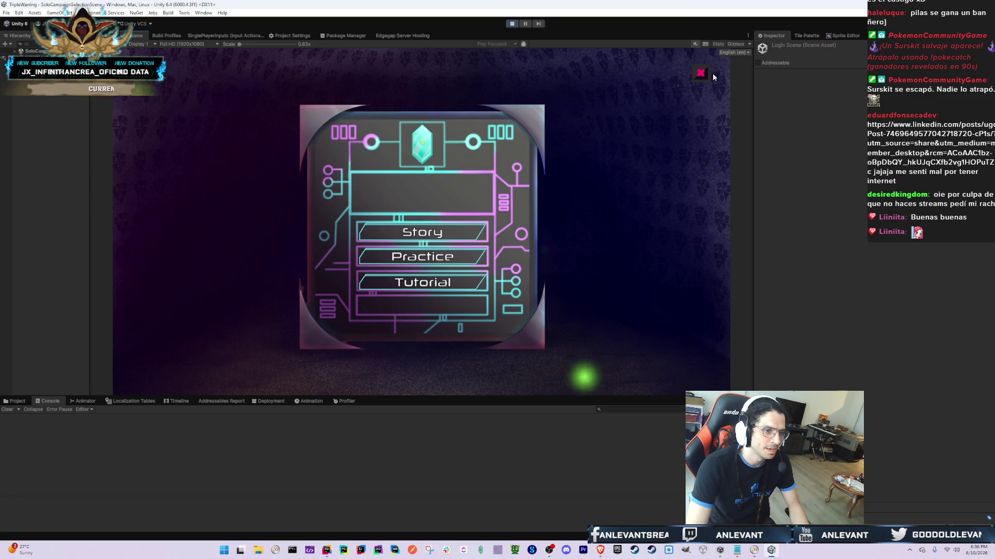
left_click(513, 23)
left_click(512, 23)
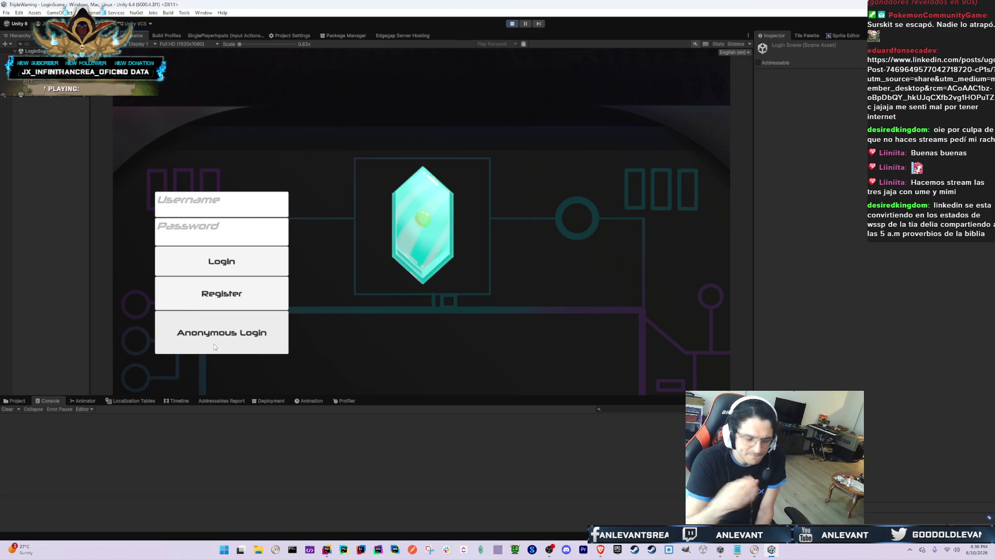
Step: Log in anonymously, load Test Rooms, resume the debugger, and load EncounterRoomOneExit
left_click(214, 344)
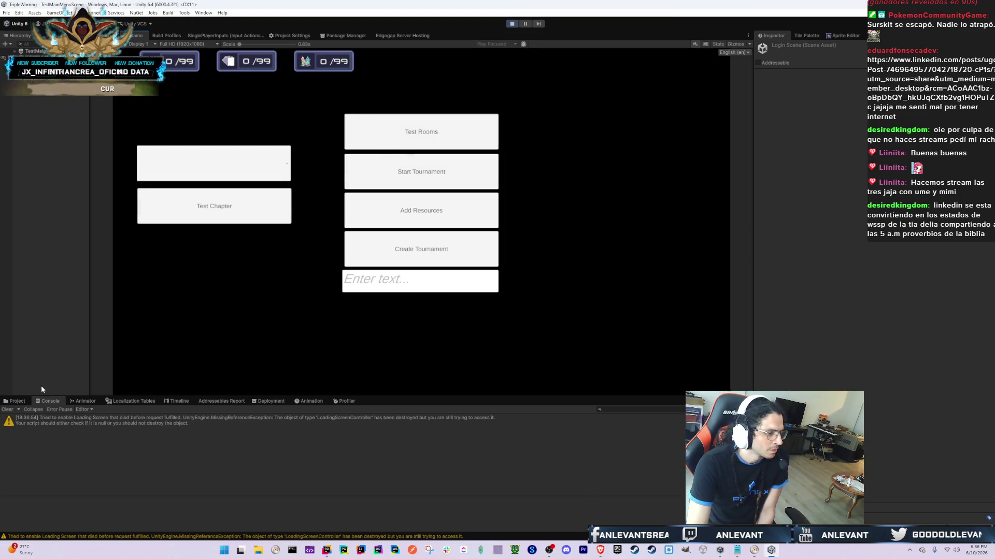
left_click(6, 409)
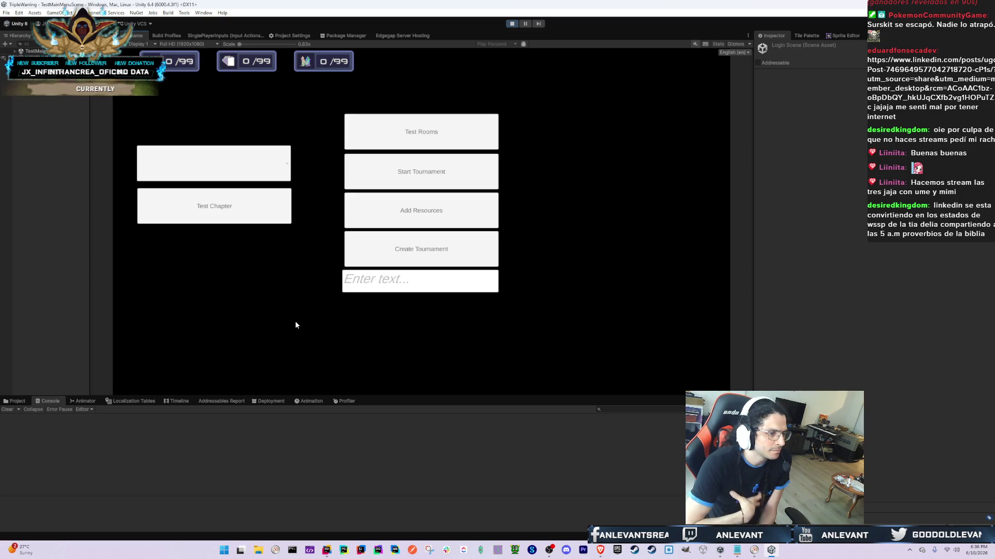
left_click(369, 157)
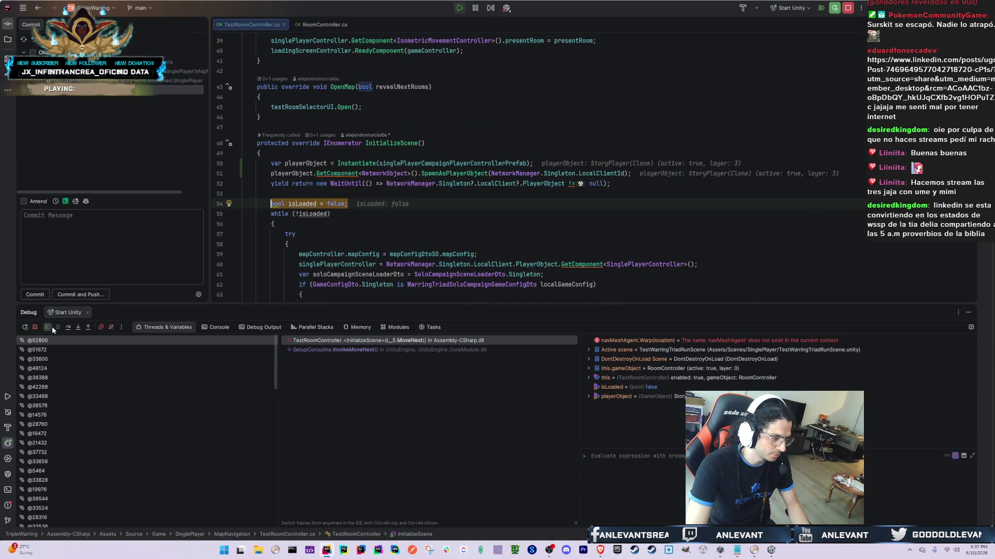
left_click(48, 327)
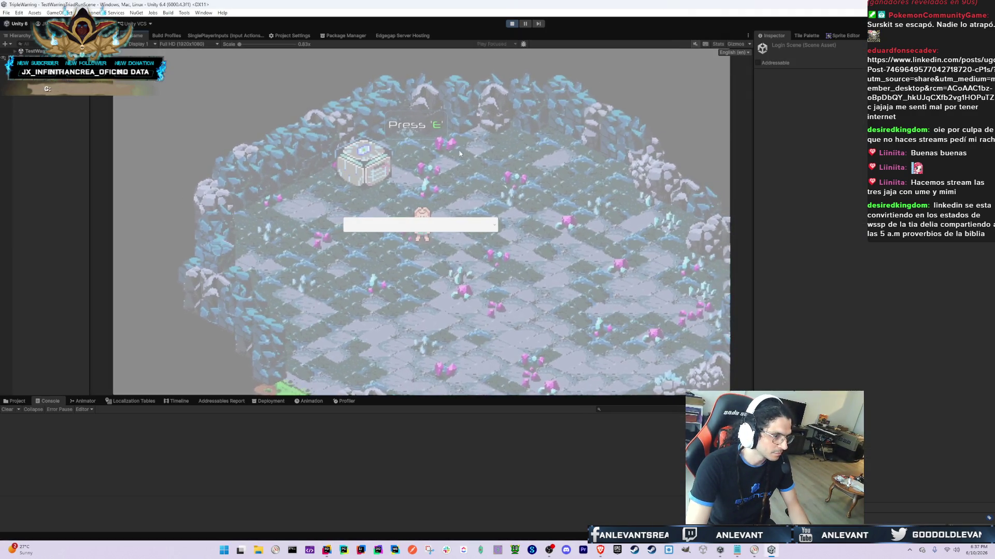
left_click(450, 228)
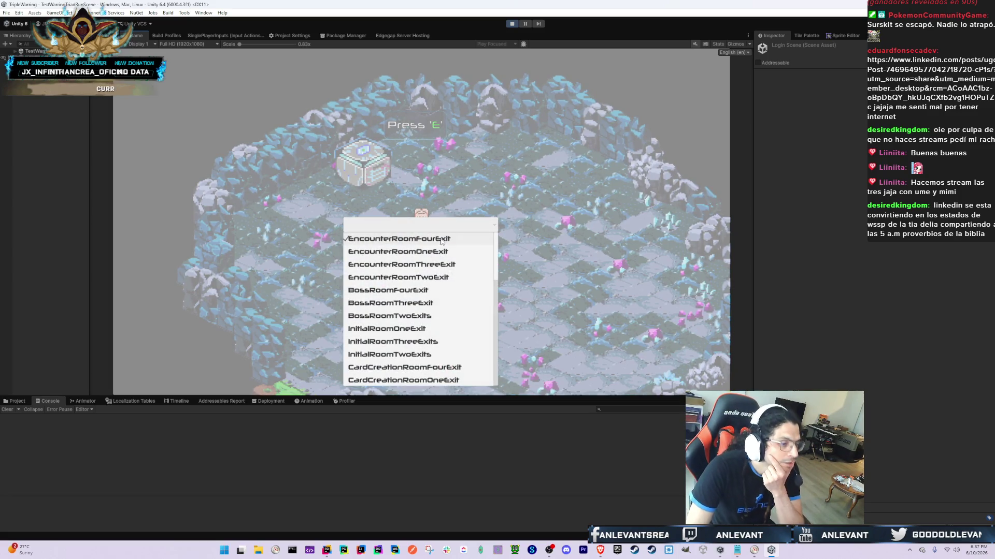
left_click(441, 244)
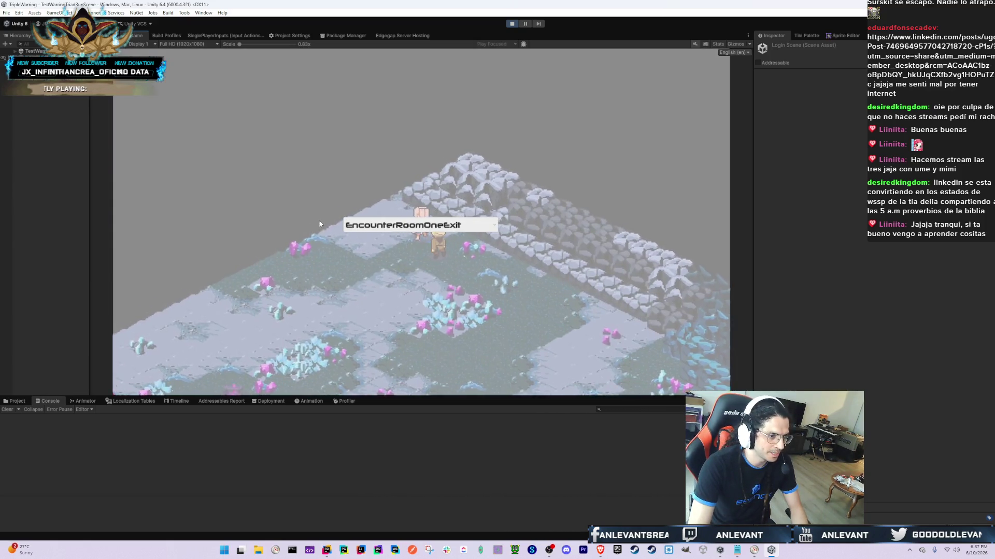
Step: Load EncounterRoomThreeExit and walk the character around with S, A, D and W
left_click(386, 225)
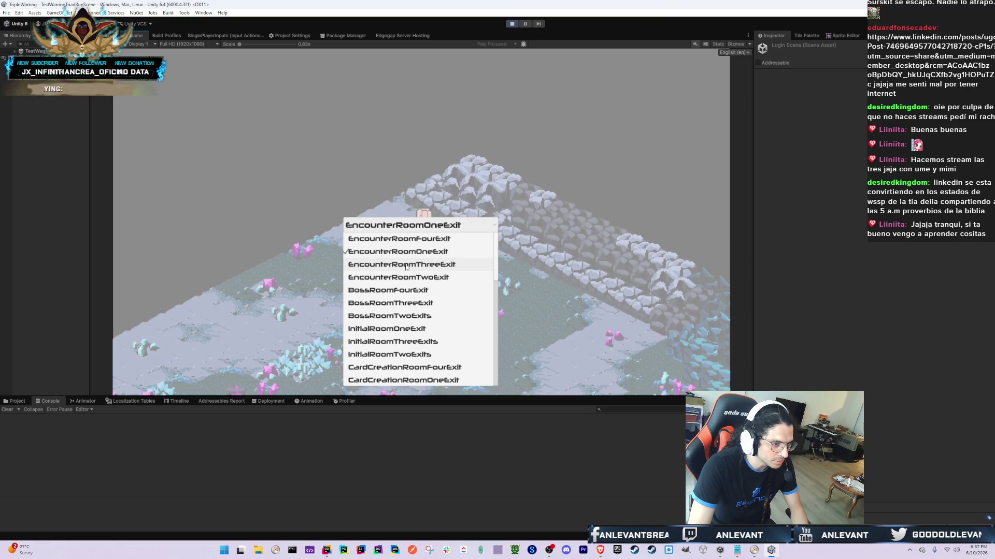
left_click(406, 265)
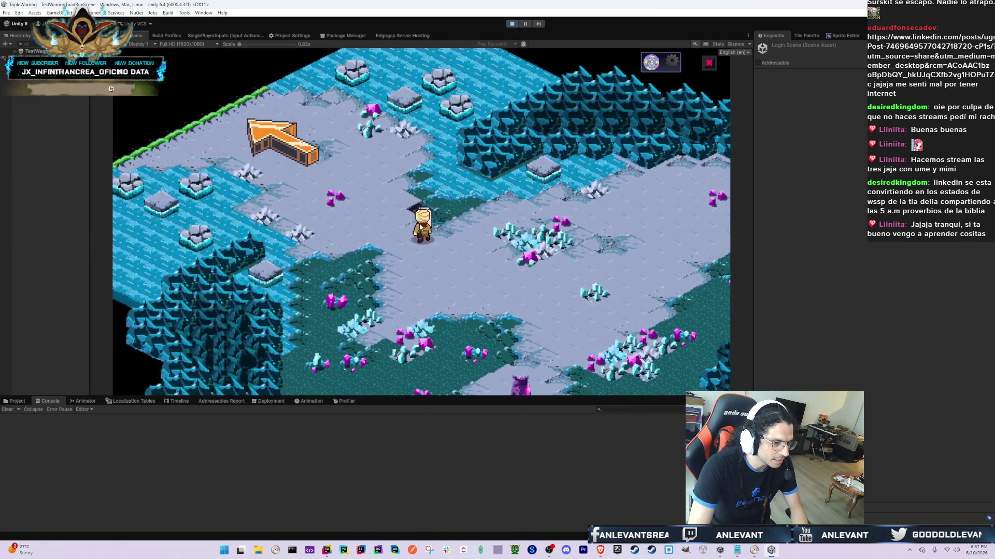
key("s")
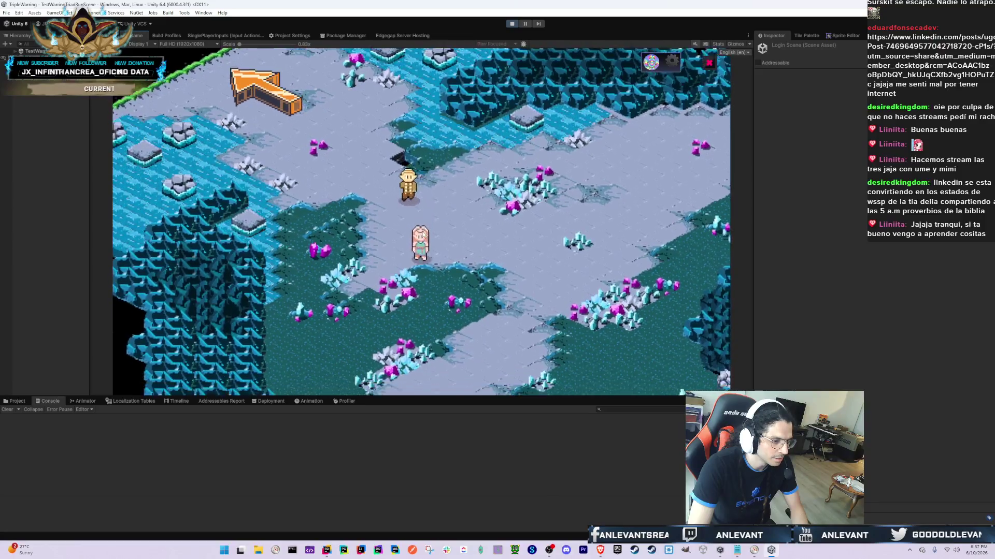
key("a")
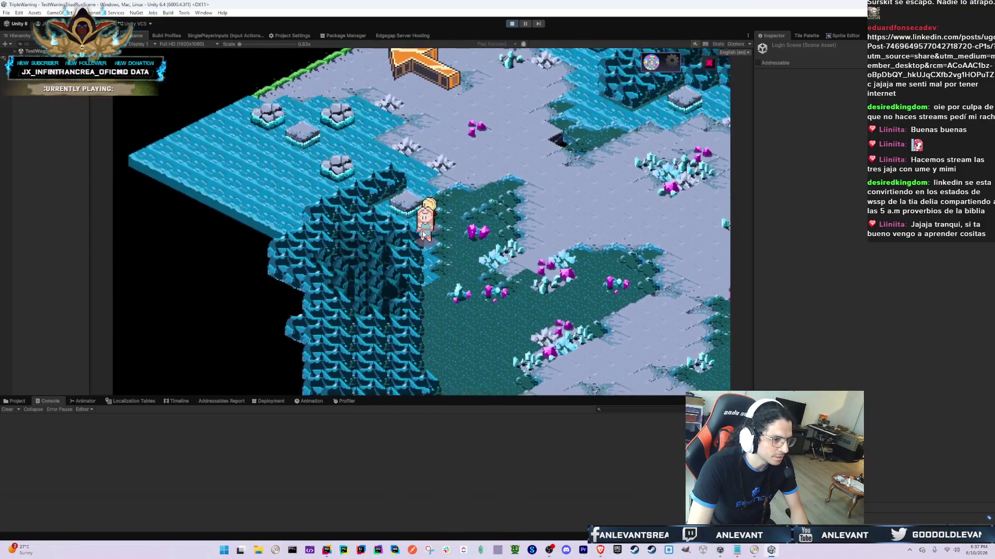
key("d")
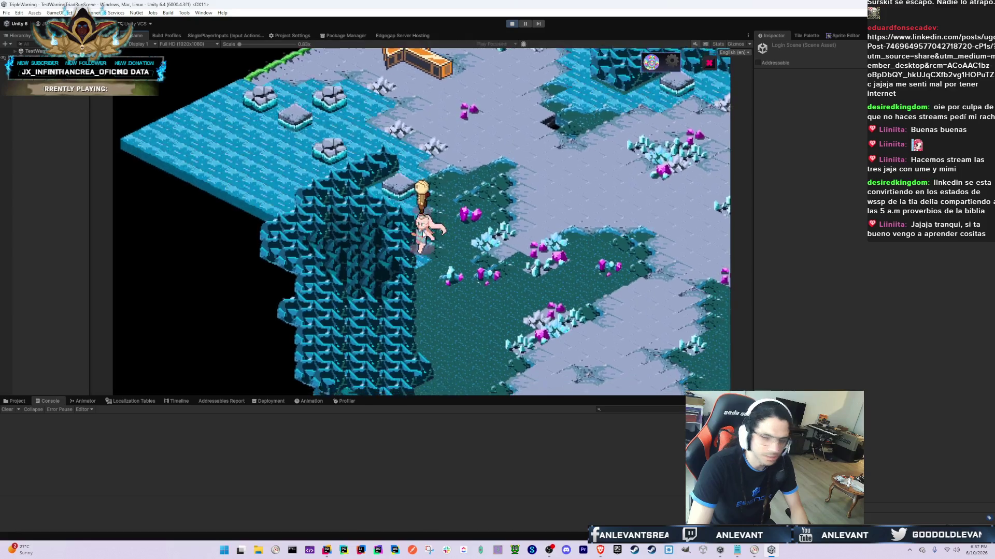
key("w")
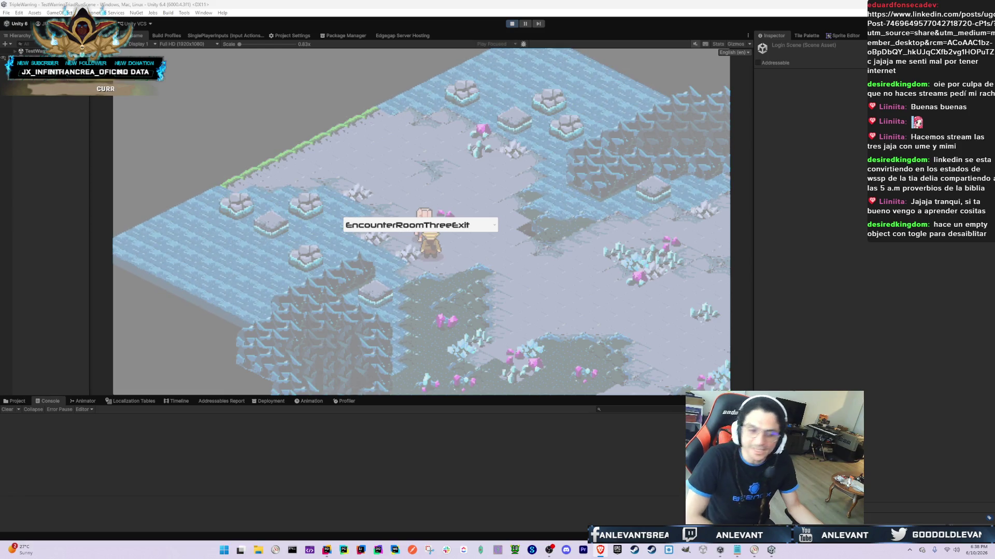
Step: Switch the room to EncounterRoomTwoExit, then exit Play Mode
left_click(441, 226)
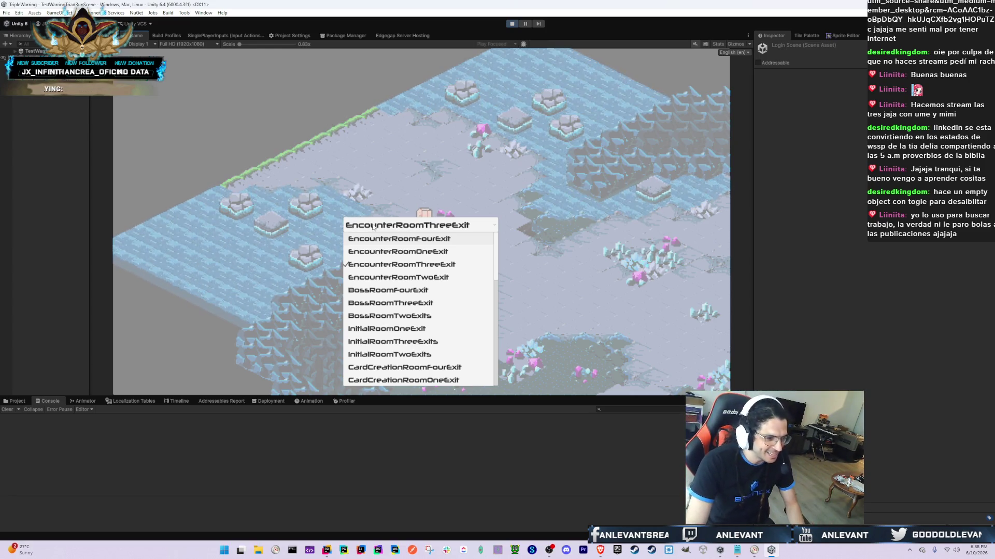
left_click(400, 280)
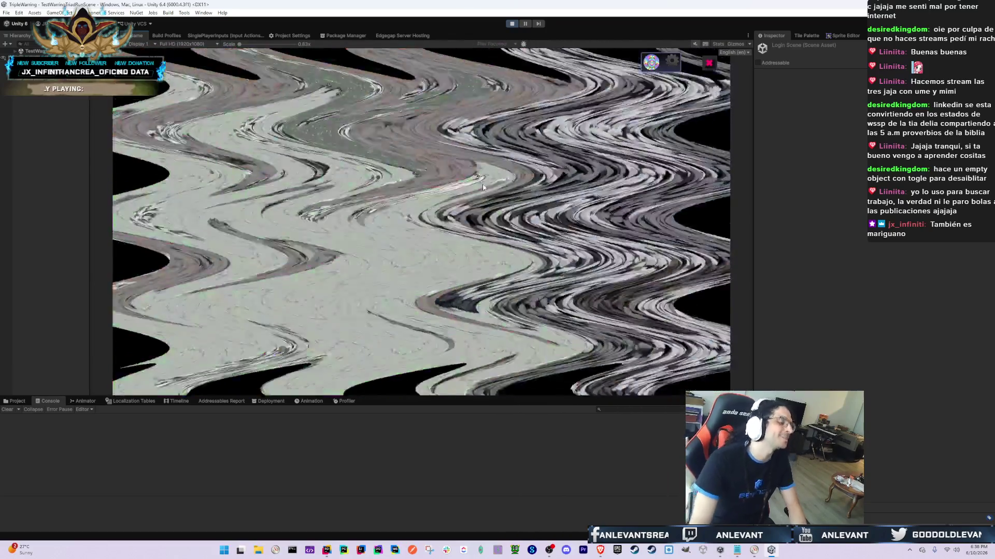
left_click(512, 23)
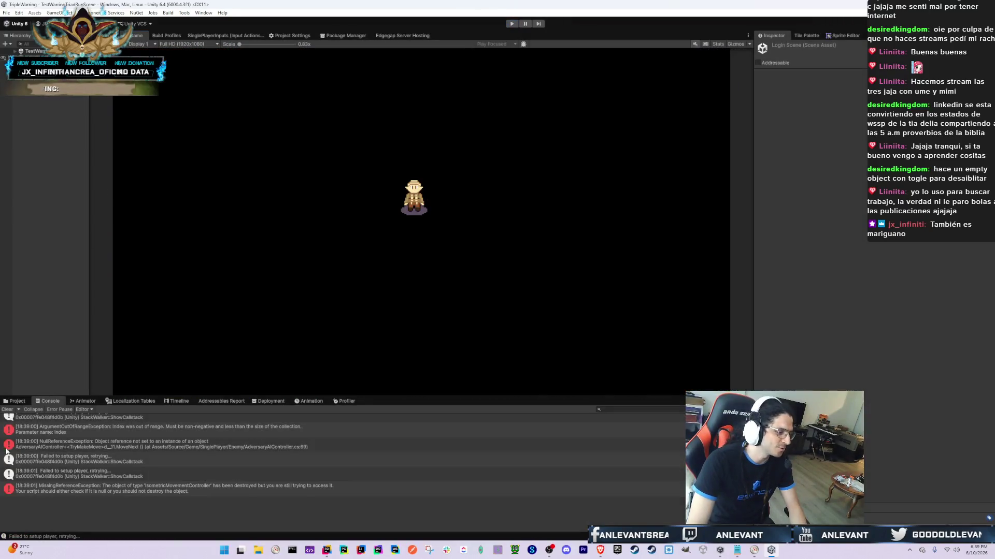
Step: Enter Play Mode with Ctrl+P, clear the Console, and log in as admin
key("ctrl+p")
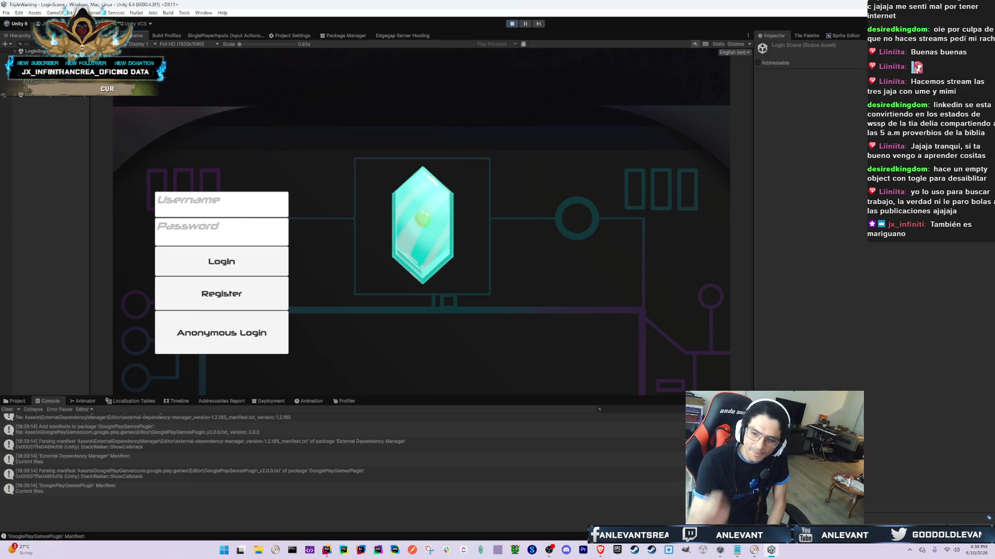
left_click(16, 410)
left_click(236, 204)
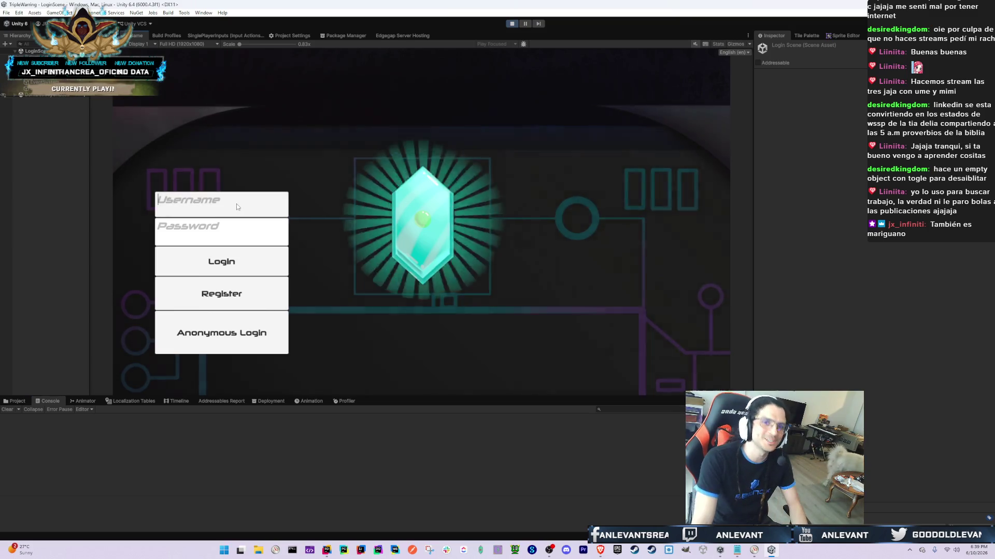
type("admin")
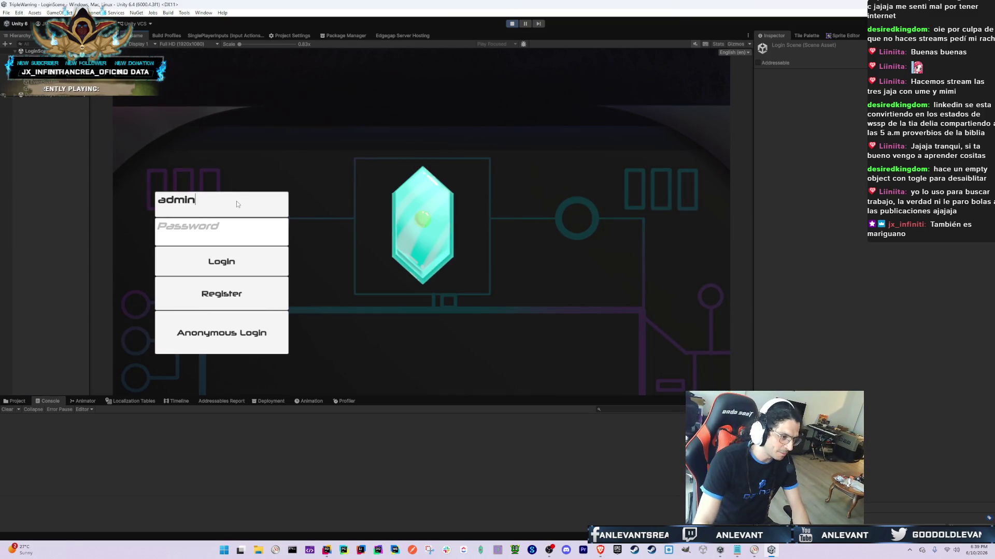
left_click(256, 226)
type("**")
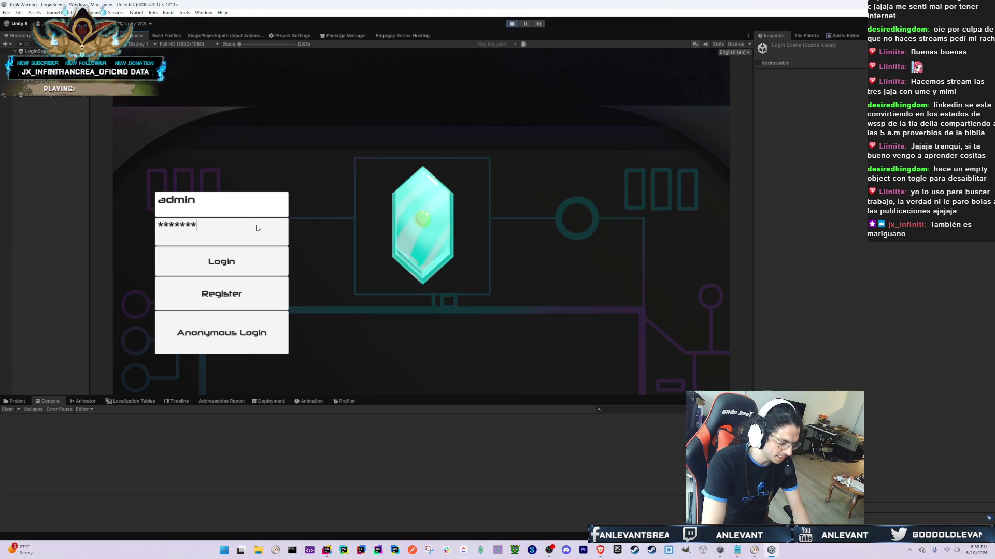
left_click(217, 265)
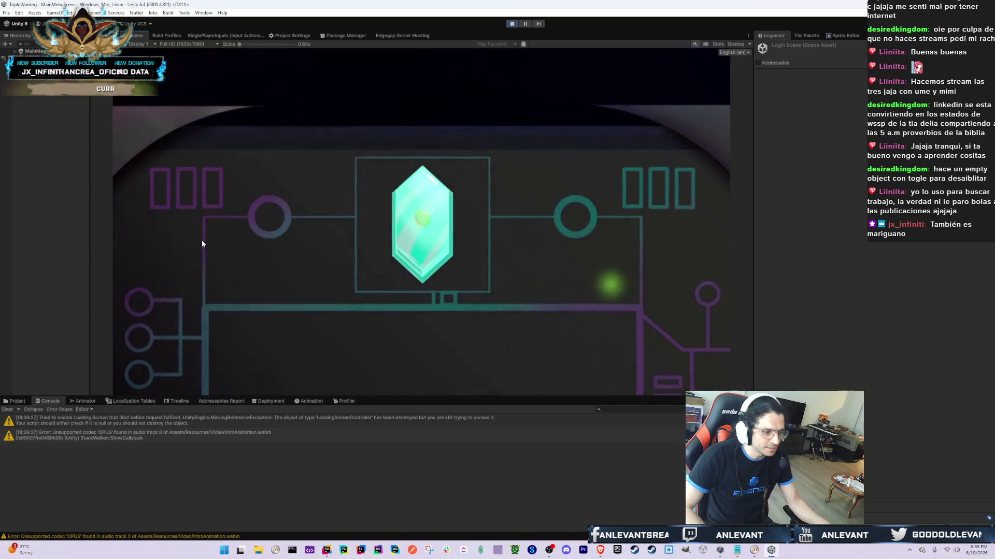
Step: Start the Solo Story campaign and resume Rider's debugger from the breakpoint
left_click(7, 410)
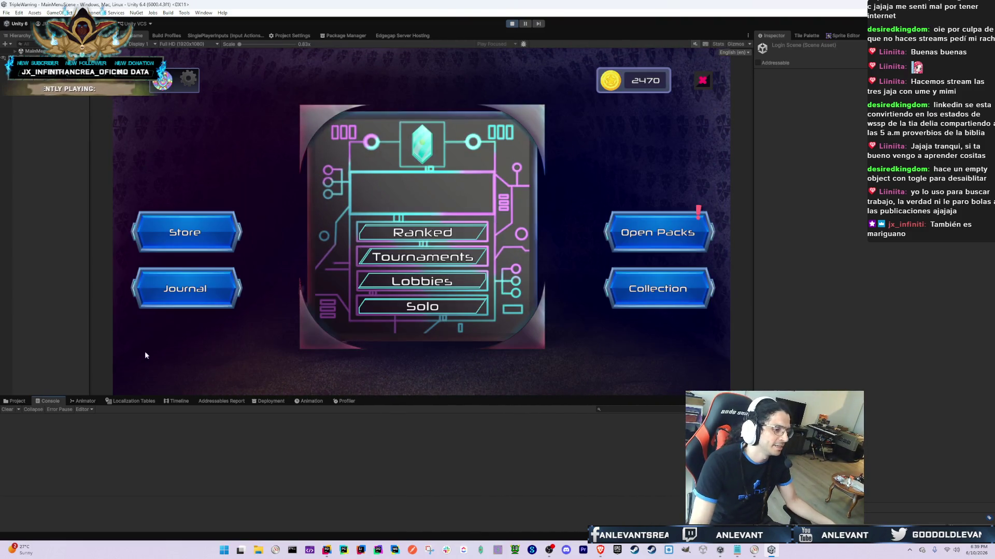
left_click(362, 308)
left_click(412, 230)
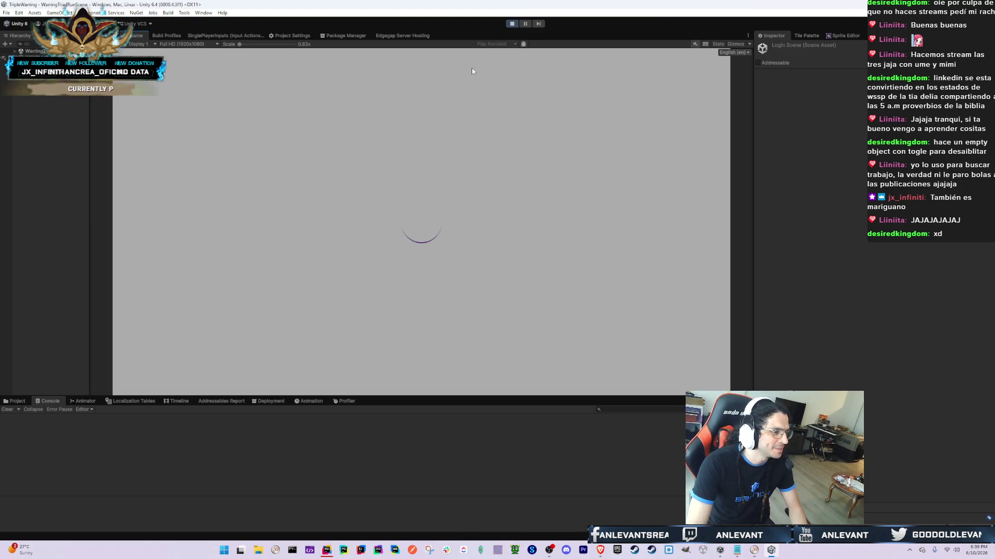
left_click(331, 552)
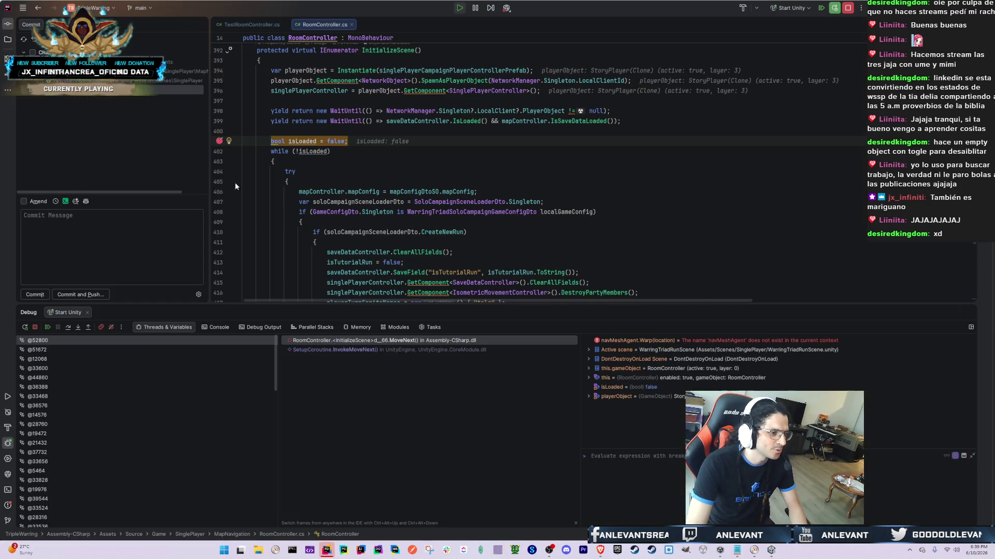
left_click(47, 327)
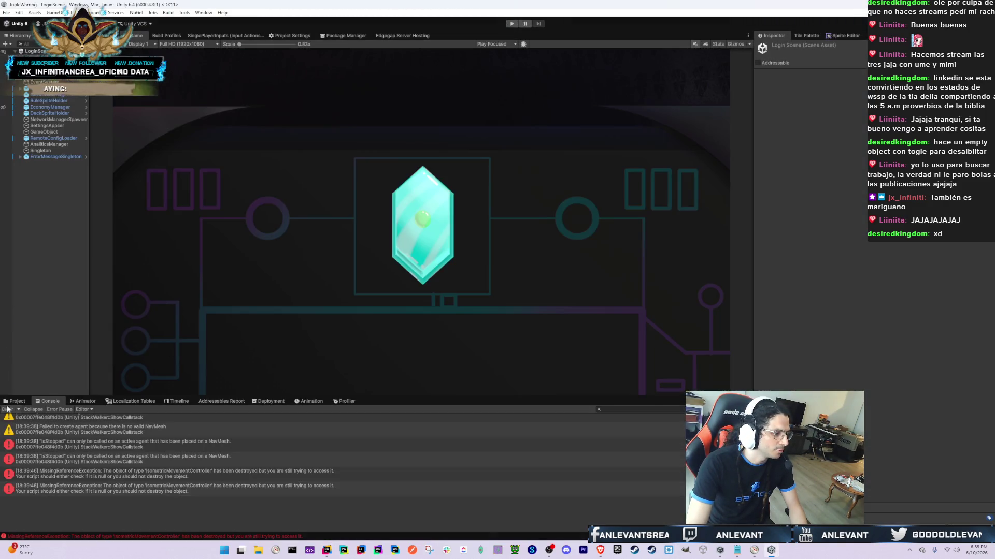
Step: Enter Play Mode, log in anonymously with the Console cleared, and choose Test Rooms
left_click(510, 25)
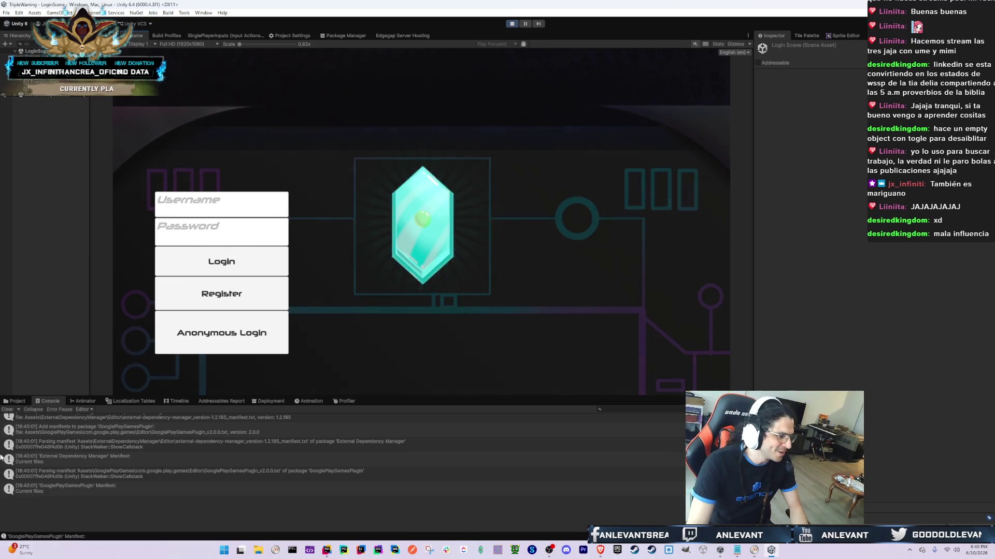
left_click(8, 409)
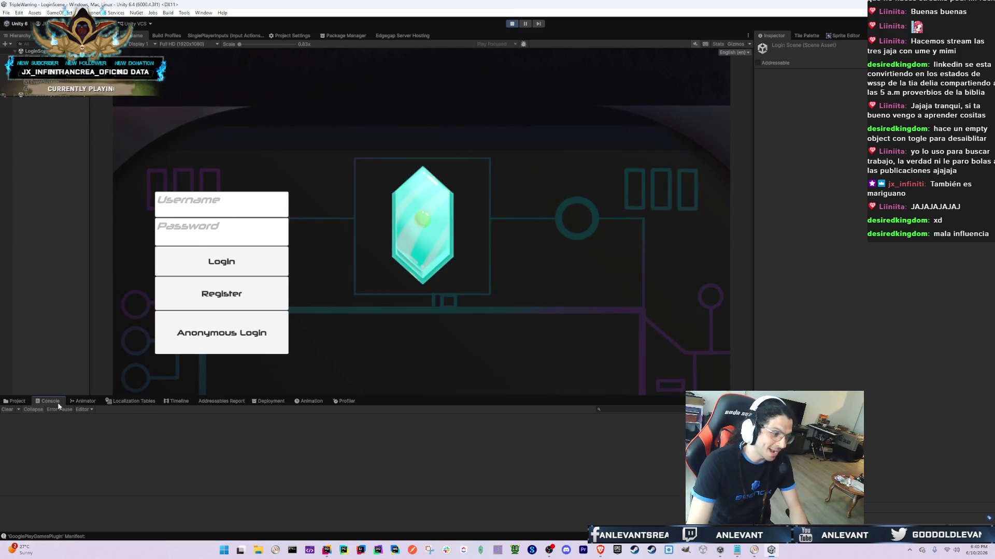
left_click(223, 336)
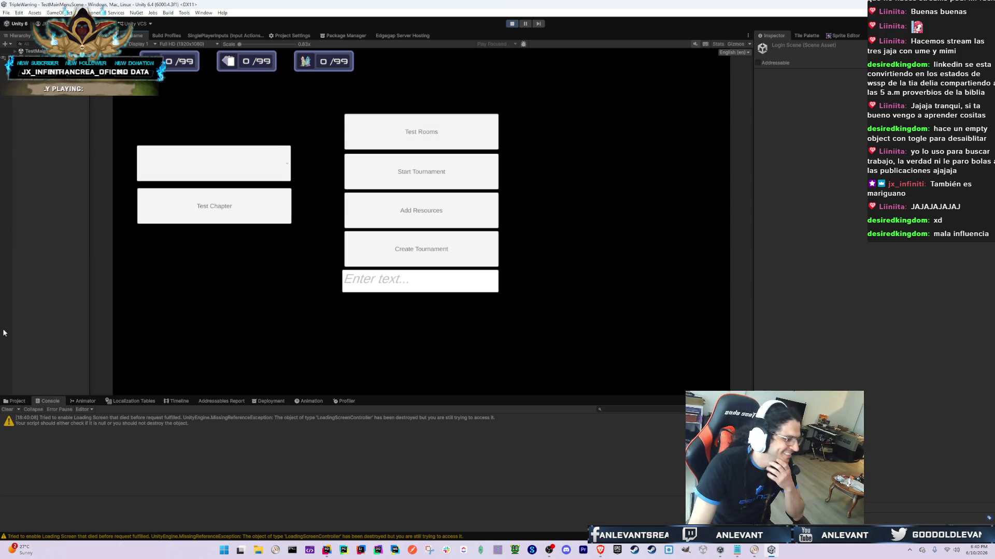
left_click(6, 409)
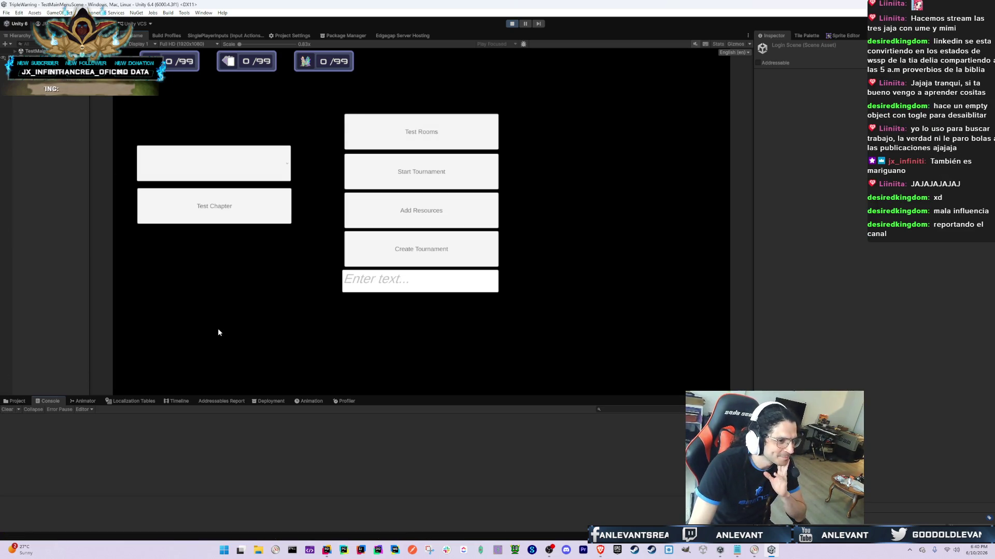
left_click(426, 127)
left_click(181, 192)
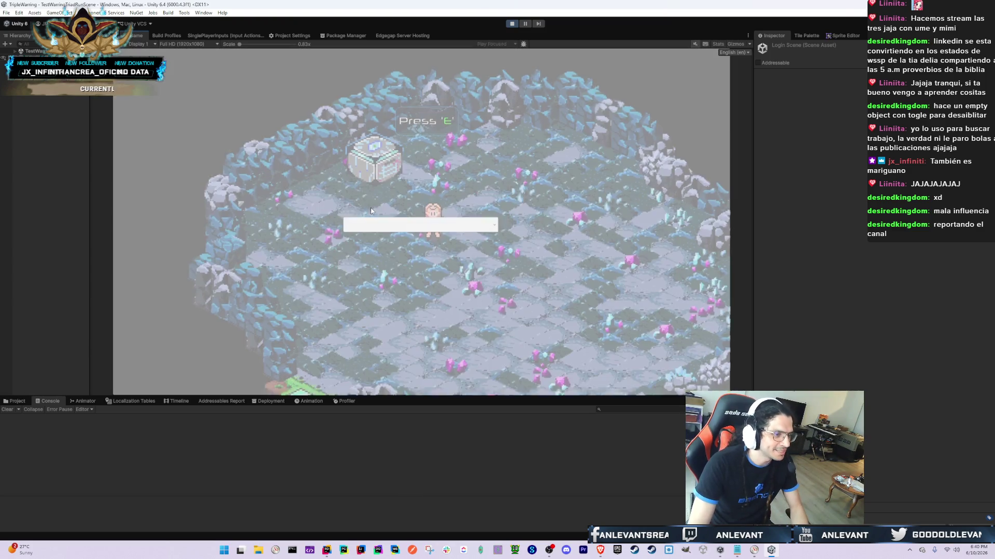
Step: Pick CardCreationRoomFourExit from the scrolled room dropdown
left_click(405, 227)
scroll(434, 280, "down", 2)
scroll(438, 275, "up", 1)
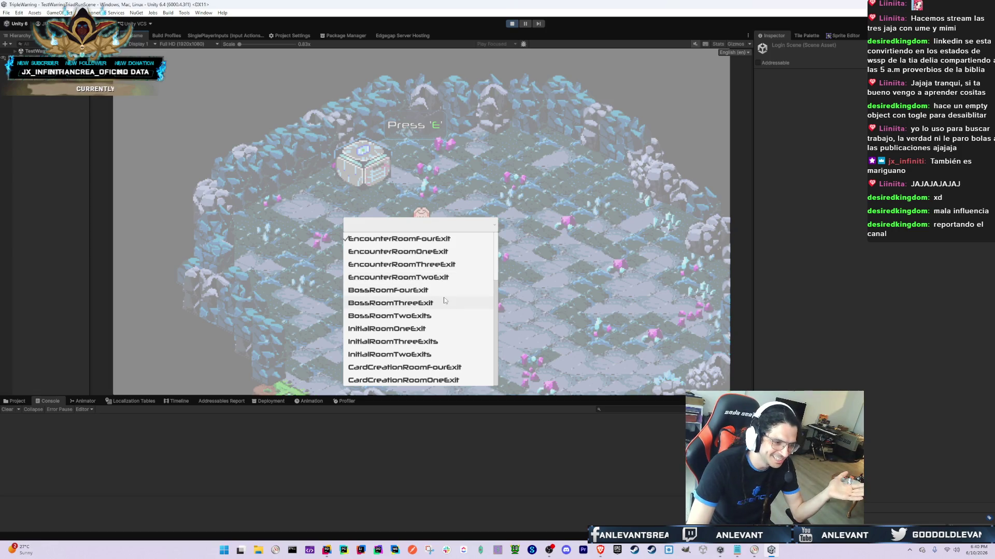
scroll(440, 290, "down", 1)
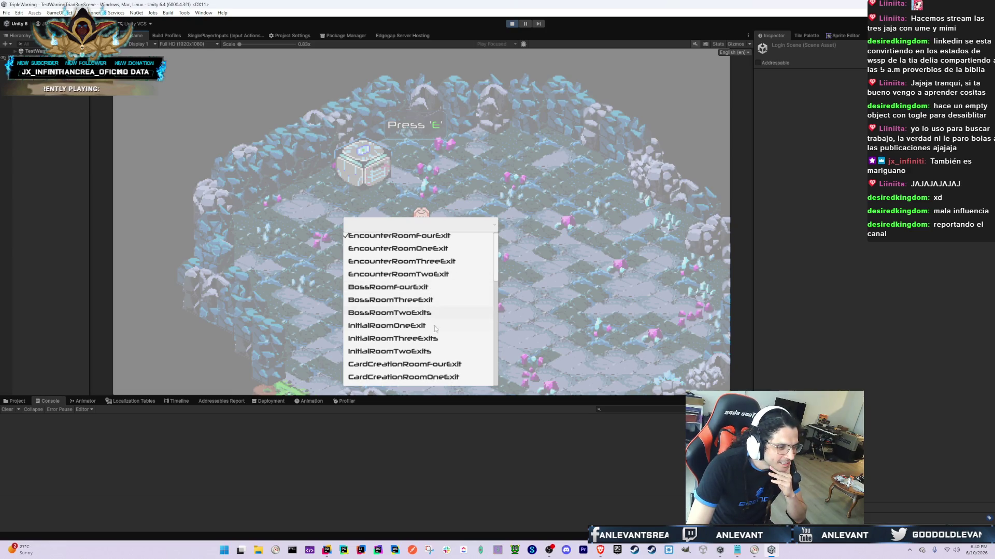
scroll(434, 343, "down", 1)
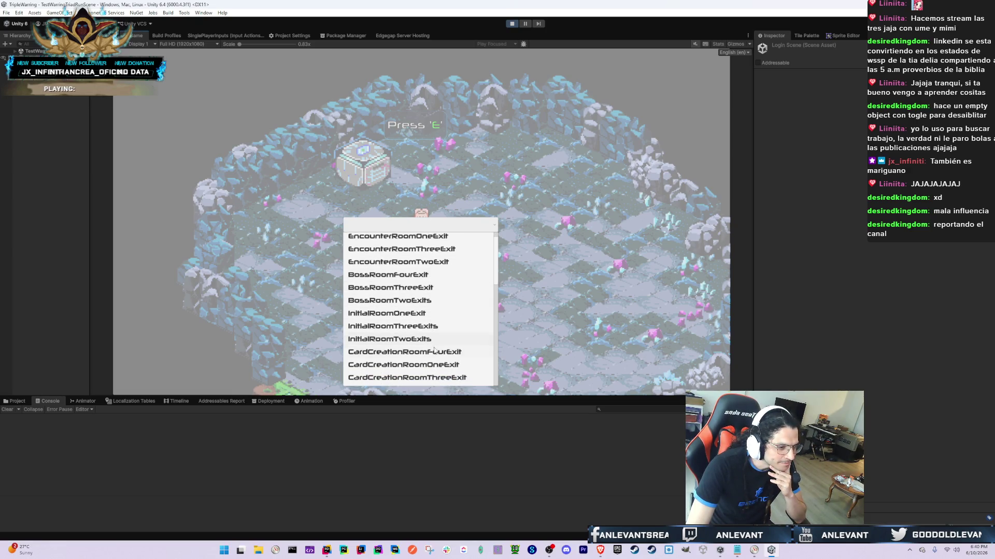
left_click(443, 353)
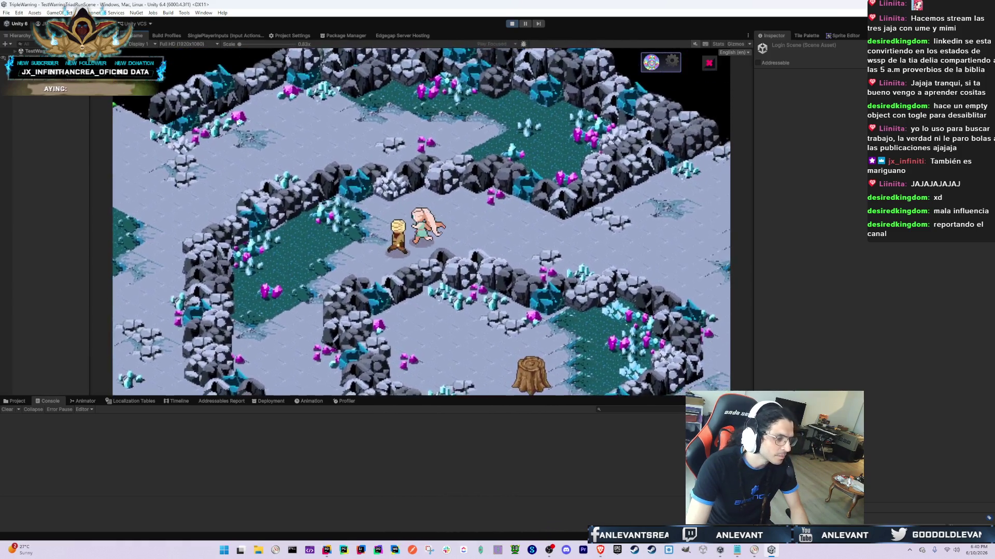
key("ctrl+1")
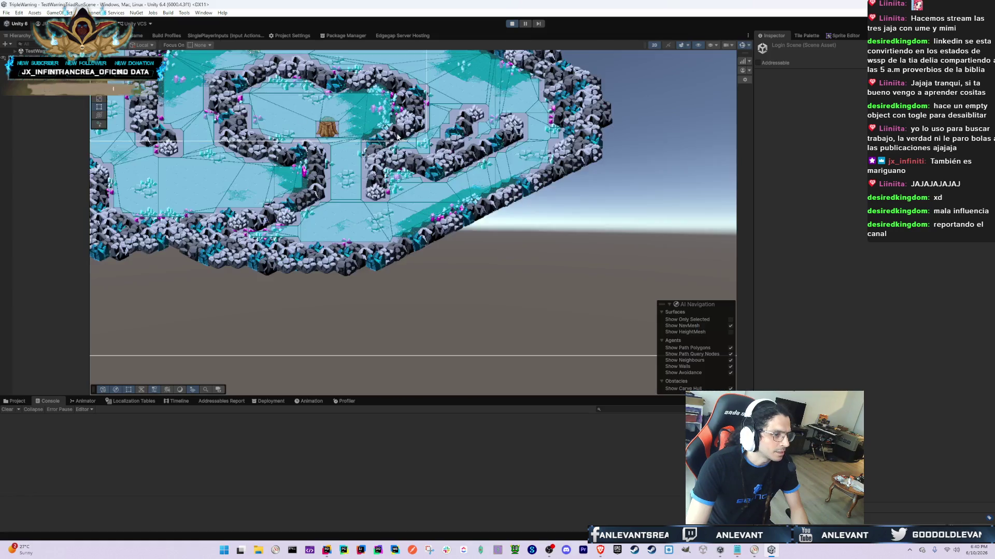
left_click_drag(395, 155, 431, 198)
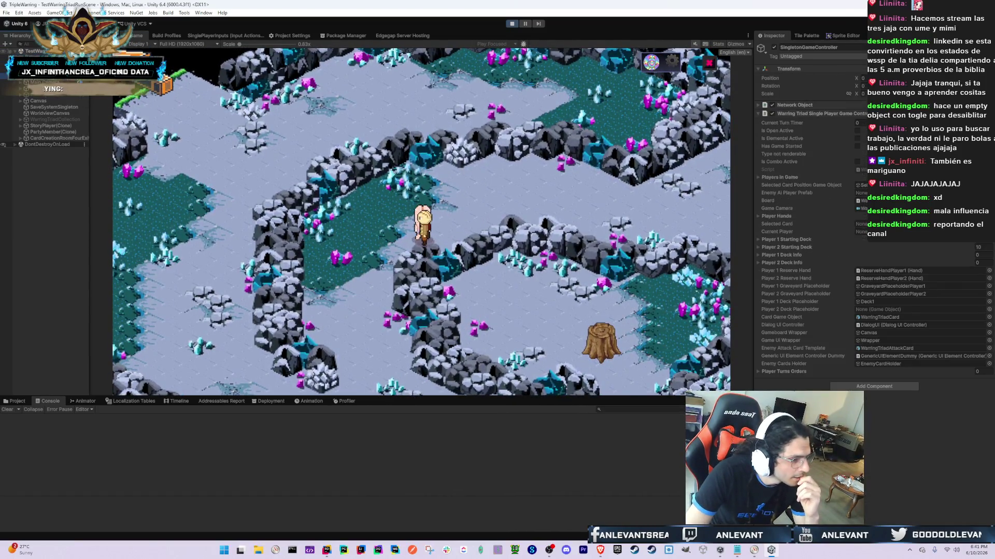
left_click(52, 88)
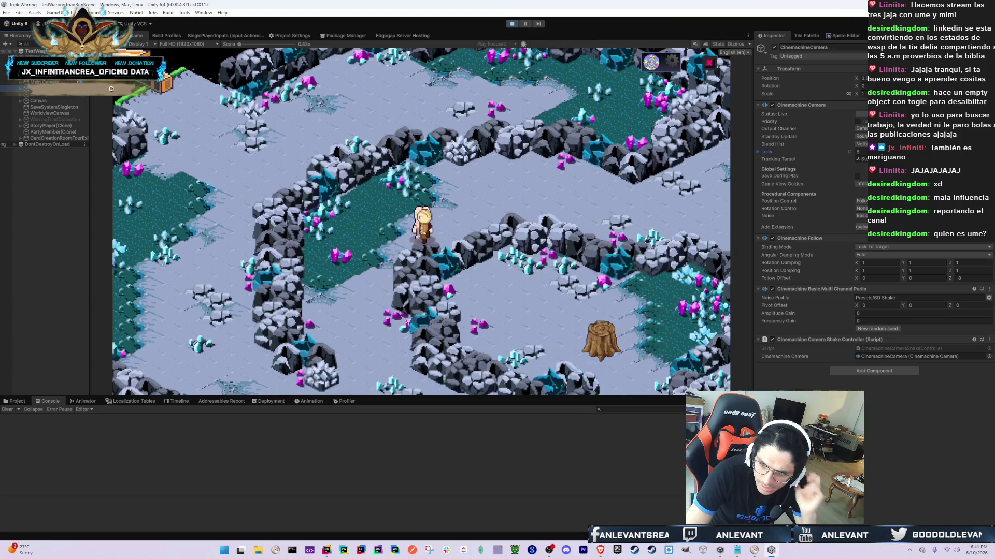
left_click(38, 100)
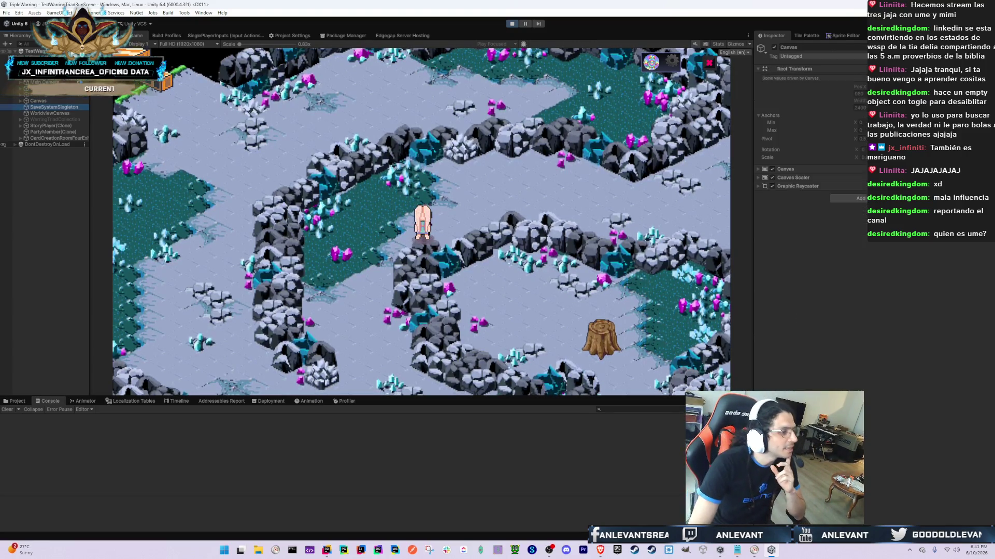
left_click(51, 126)
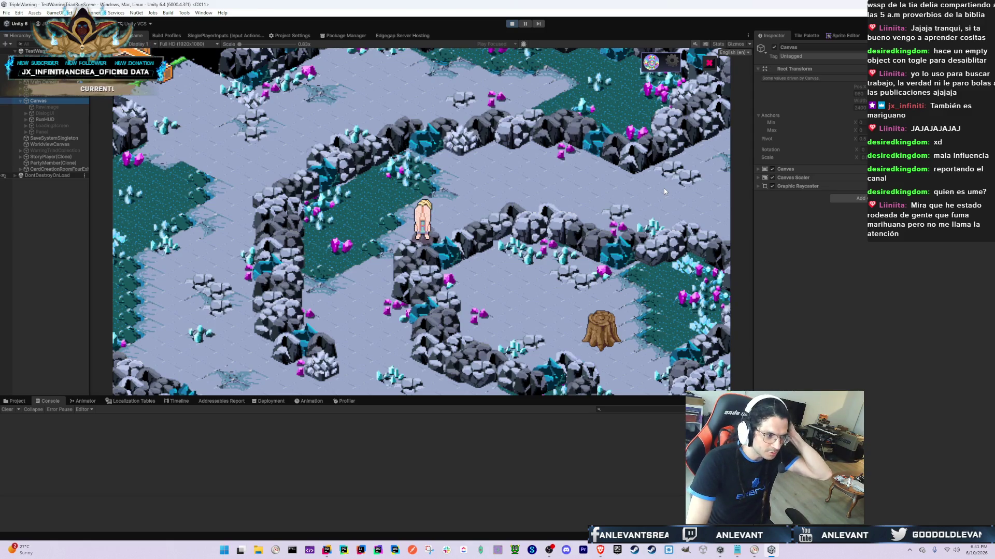
key("Down")
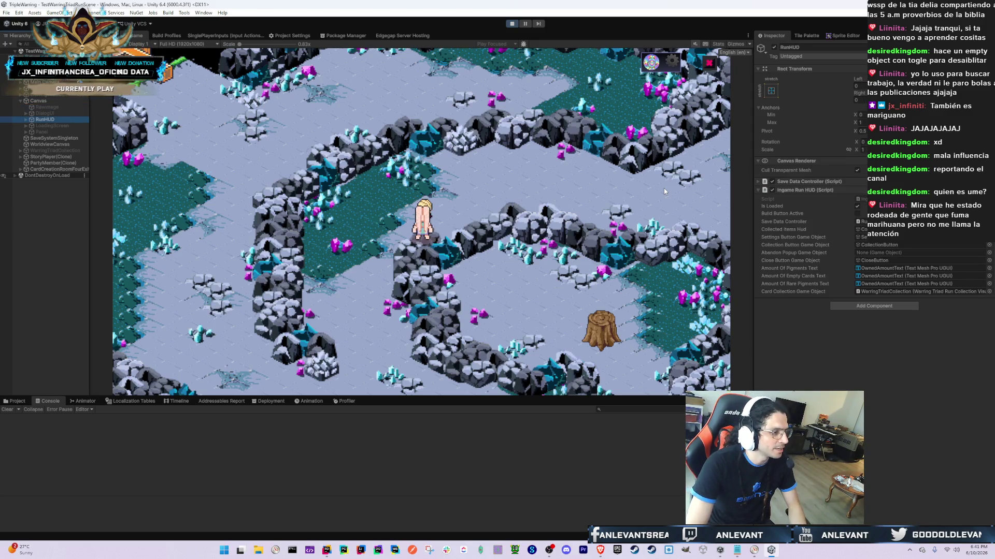
key("Up")
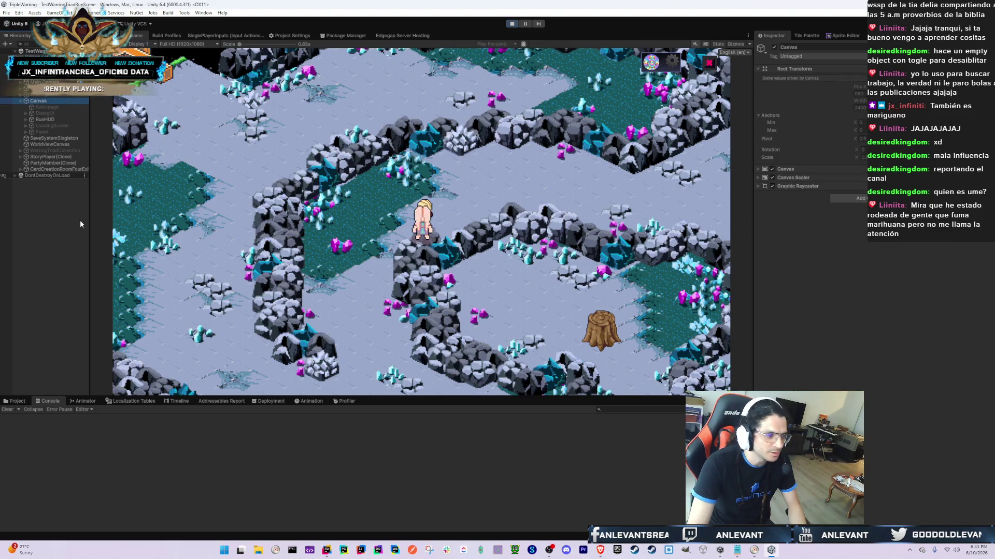
key("Left")
key("Down")
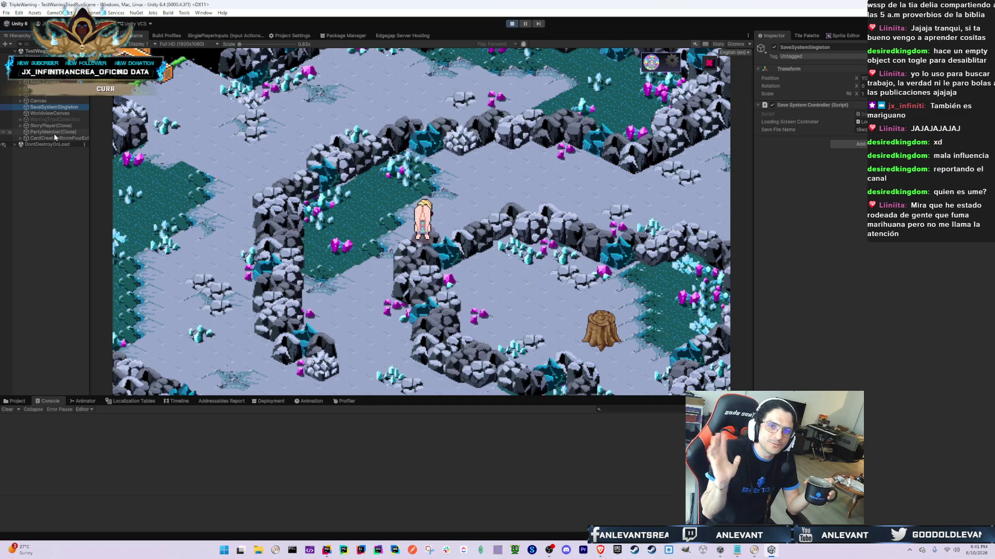
Step: Walk the player through the cave with the WASD keys in the running game
left_click(399, 271)
key("a")
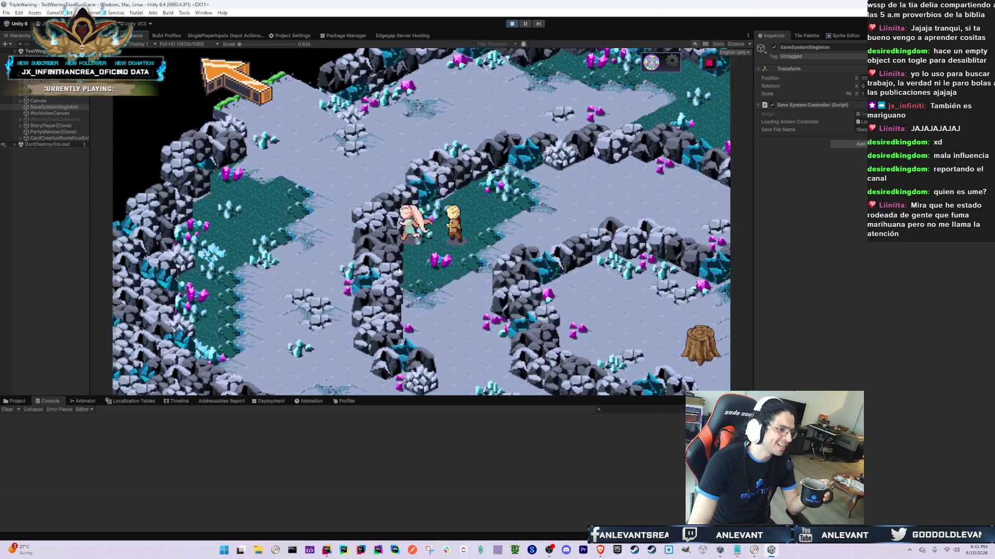
key("s")
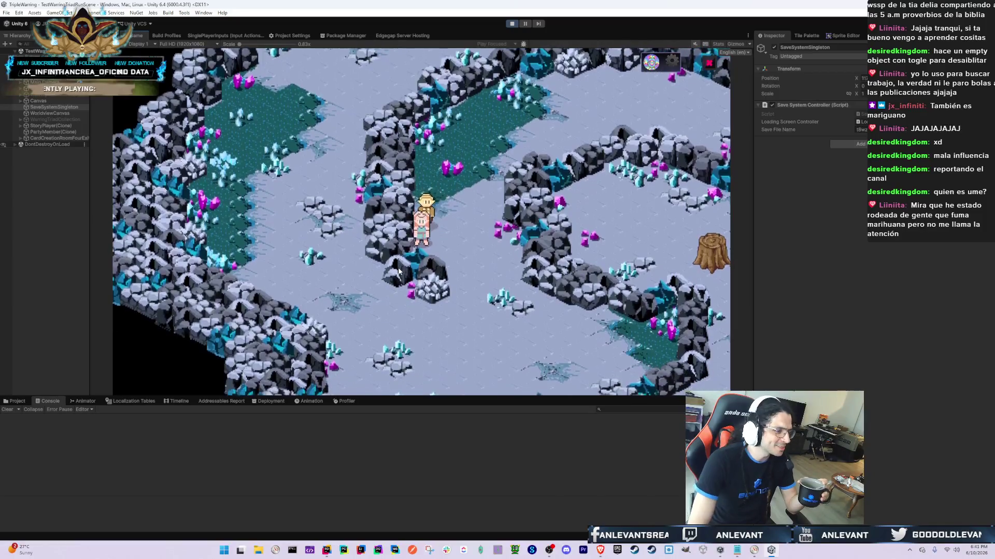
key("s")
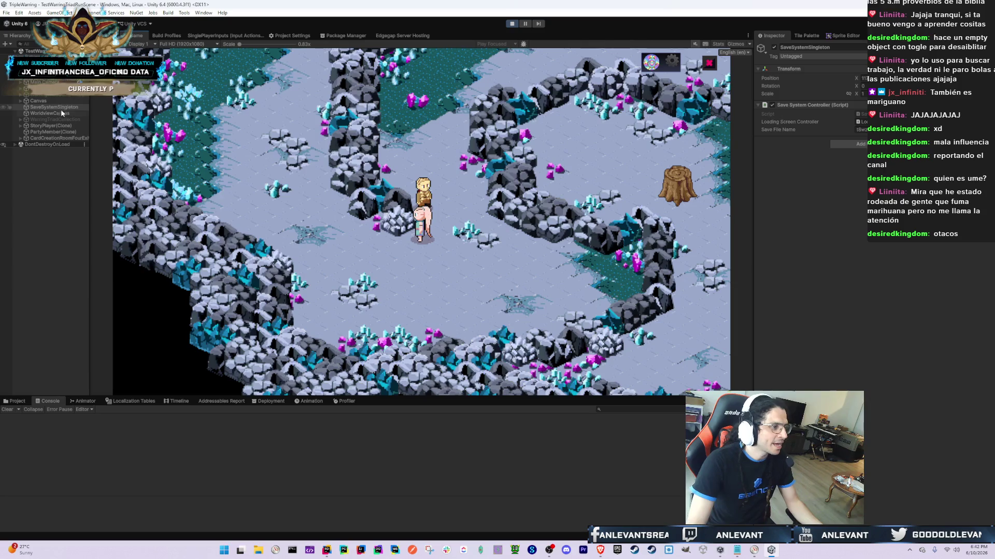
key("d")
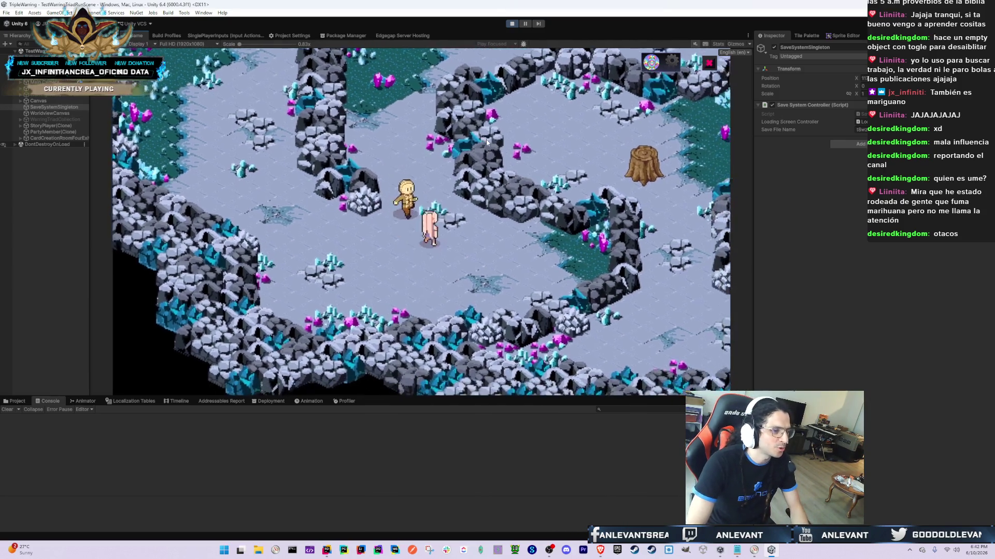
key("w")
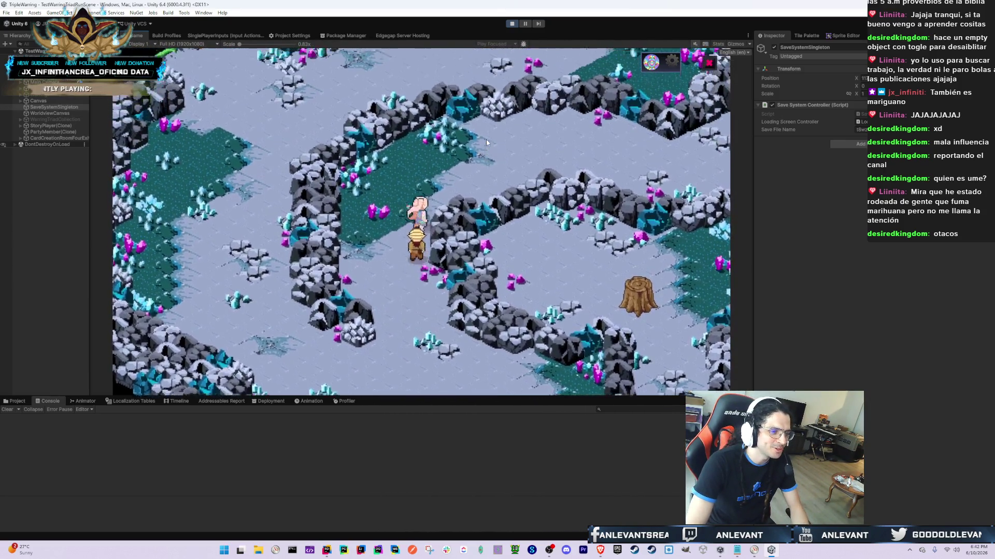
Step: Widen the Hierarchy and select Ground Obstacles Level Tilemap (1) under the room's Grid
left_click(29, 90)
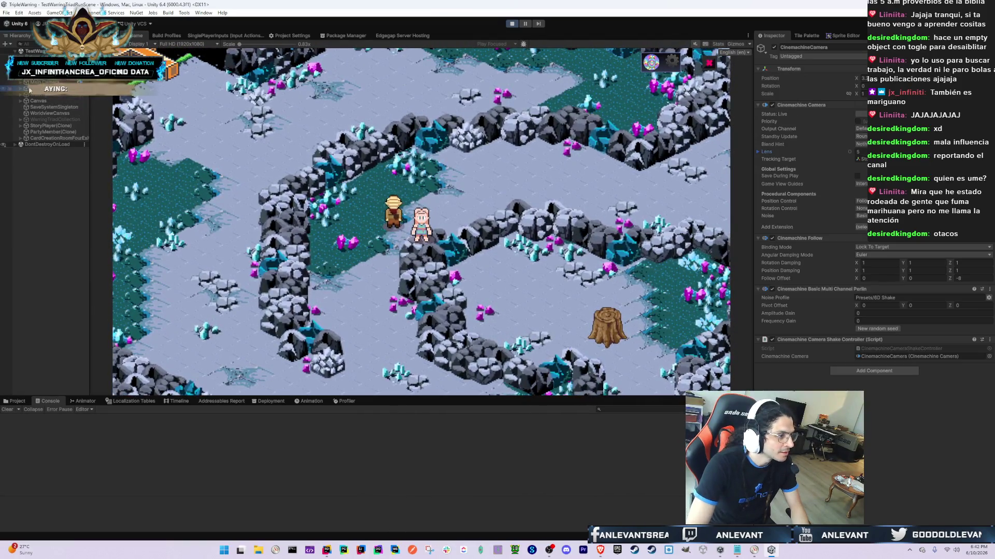
key("Down")
key("Down")
key("Down")
key("Right")
key("Down")
key("Down")
key("Down")
key("Down")
key("Right")
key("Down")
key("Down")
key("Down")
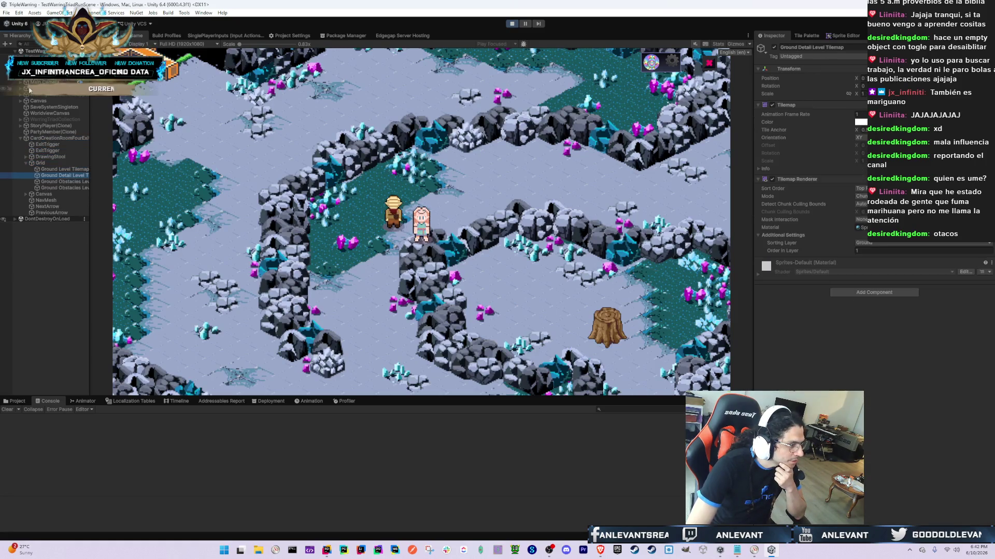
key("Up")
key("Down")
key("Up")
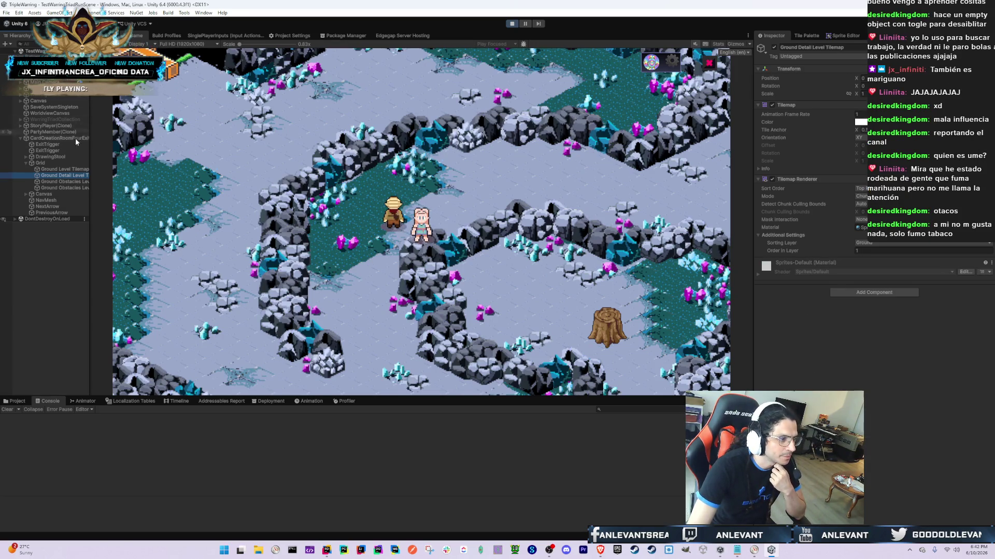
left_click_drag(90, 179, 102, 182)
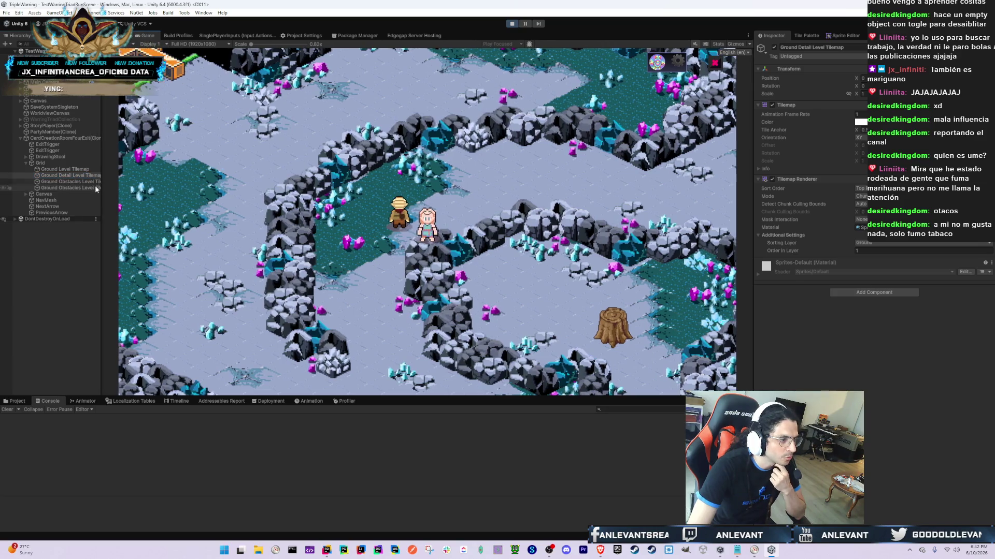
left_click(88, 183)
left_click(91, 189)
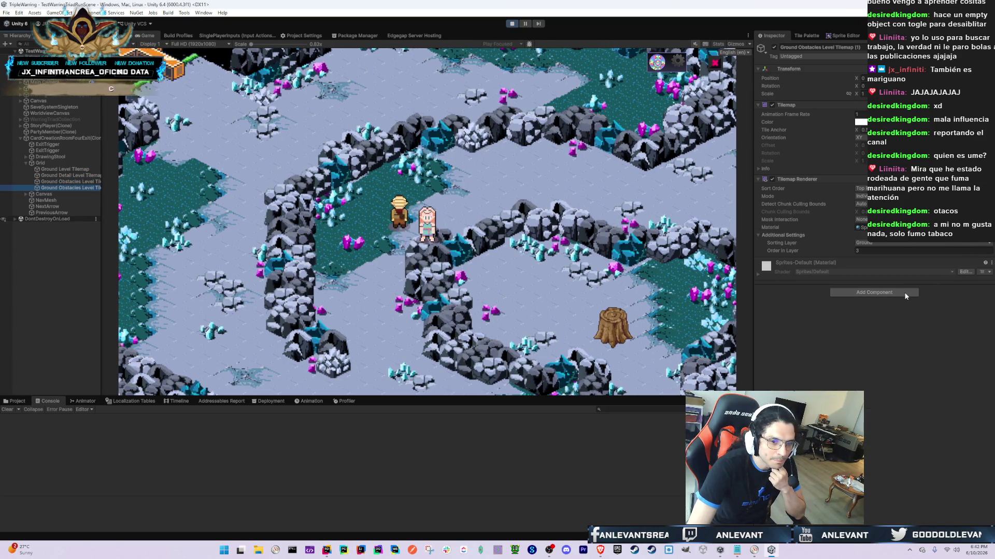
Step: Add a Box Collider to the obstacles tilemap, then undo it
left_click(905, 293)
type("colli")
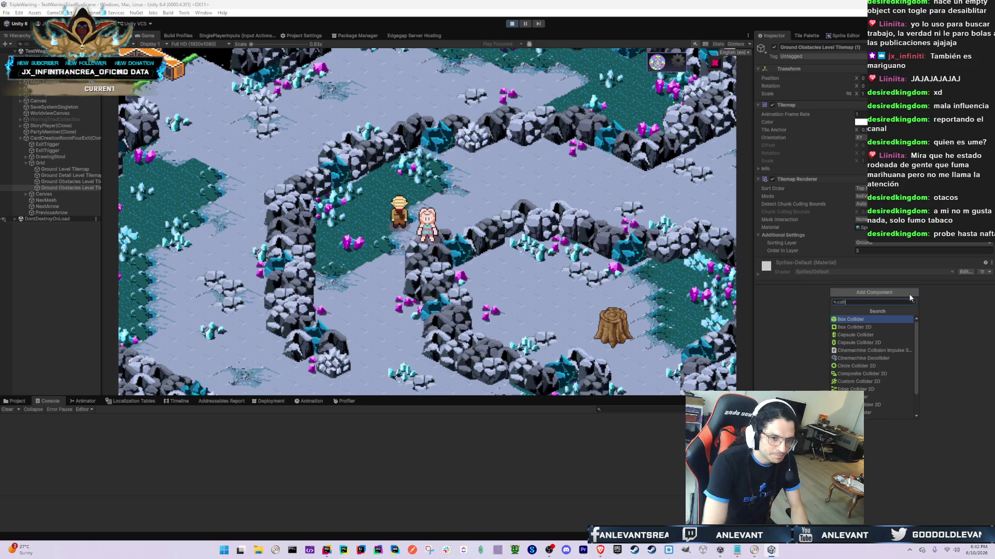
key("Return")
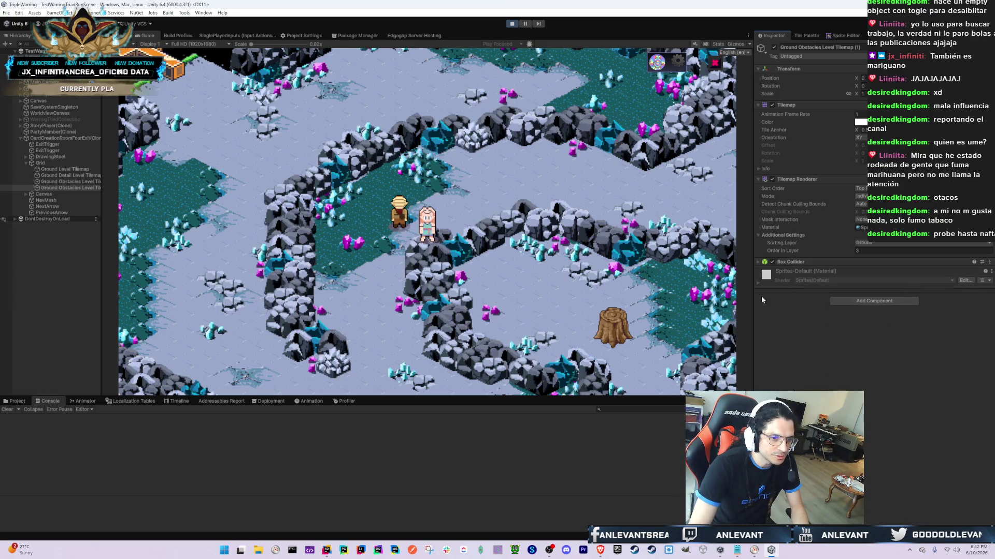
key("ctrl+z")
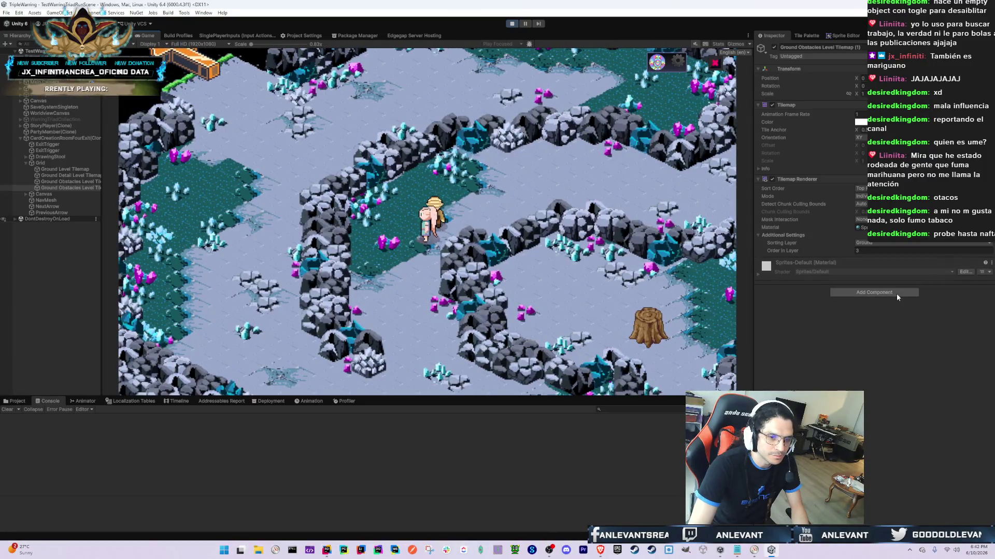
Step: Add a Tilemap Collider 2D to the tilemap and view it in the Scene
left_click(896, 294)
type("tile")
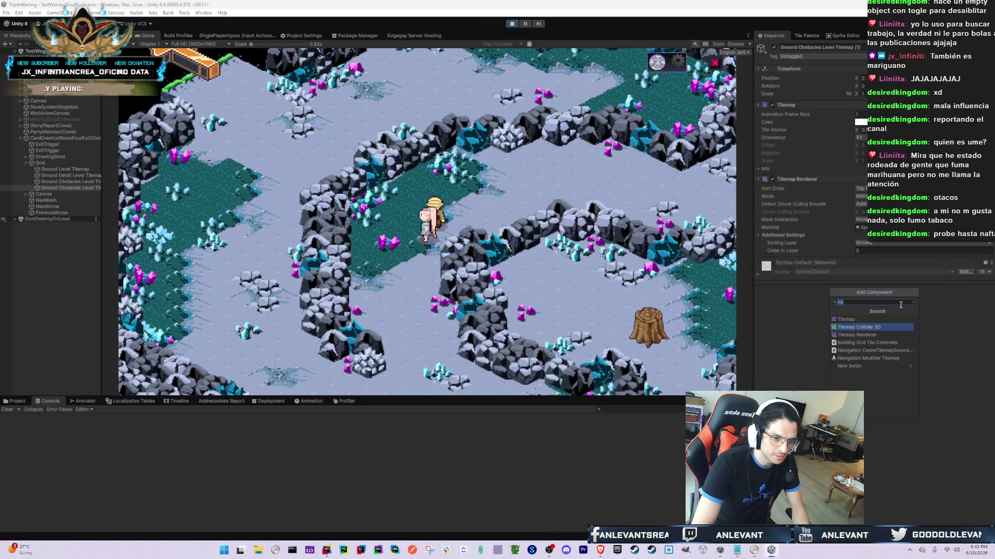
key("Return")
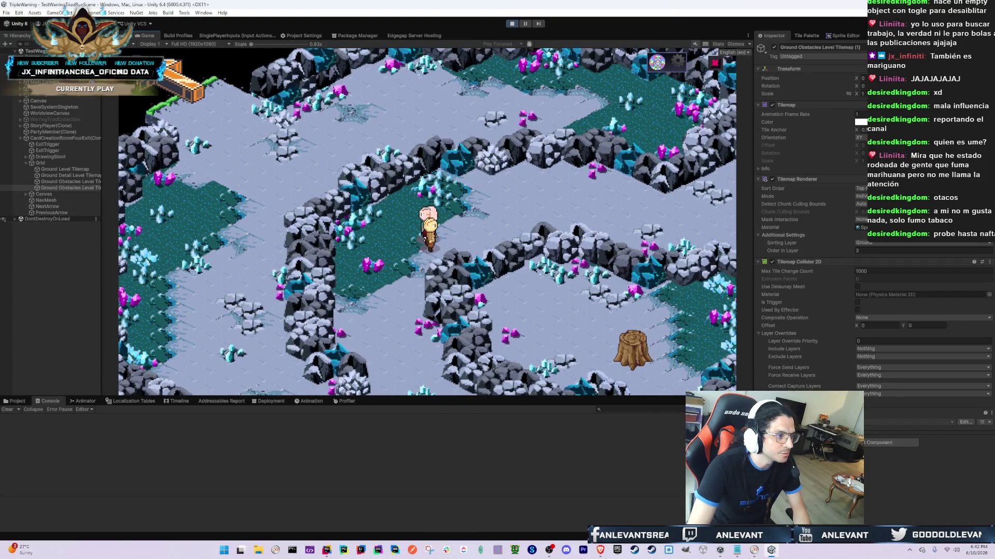
key("ctrl+1")
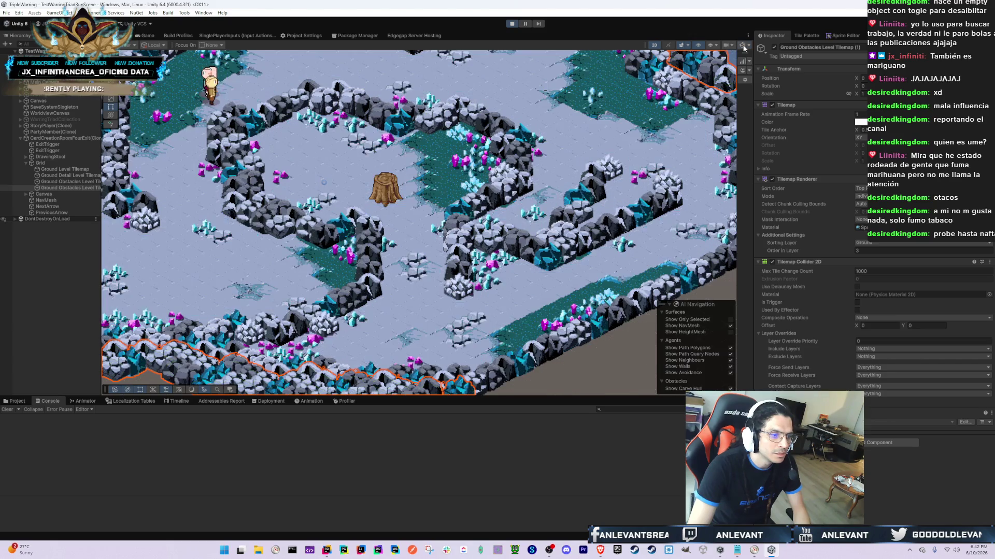
Step: Check the gizmo options and pan the Scene view toward the collider outline
left_click(748, 46)
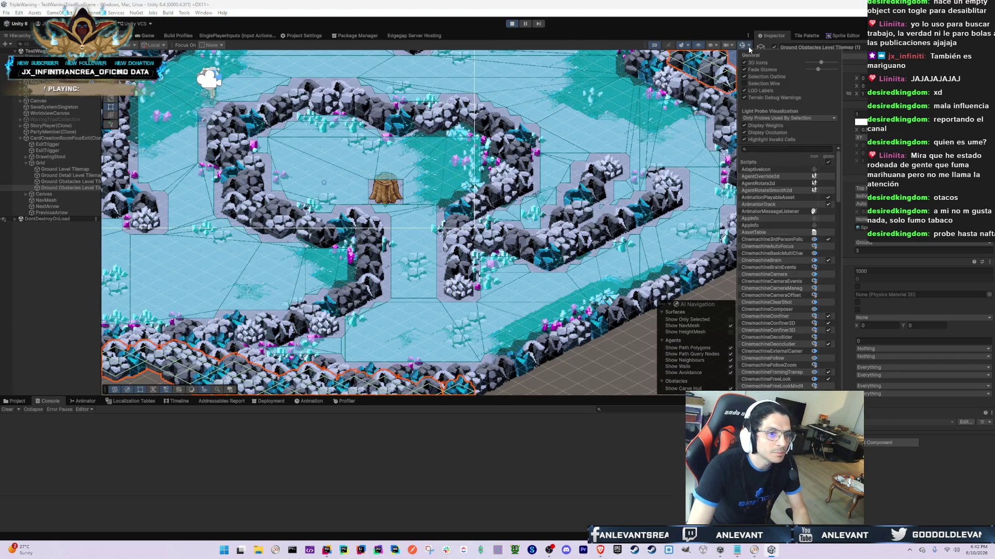
left_click(483, 183)
mouse_move(483, 183)
left_mouse_down()
mouse_move(452, 77)
mouse_move(570, 290)
mouse_move(544, 241)
mouse_move(667, 161)
mouse_move(413, 279)
left_mouse_up()
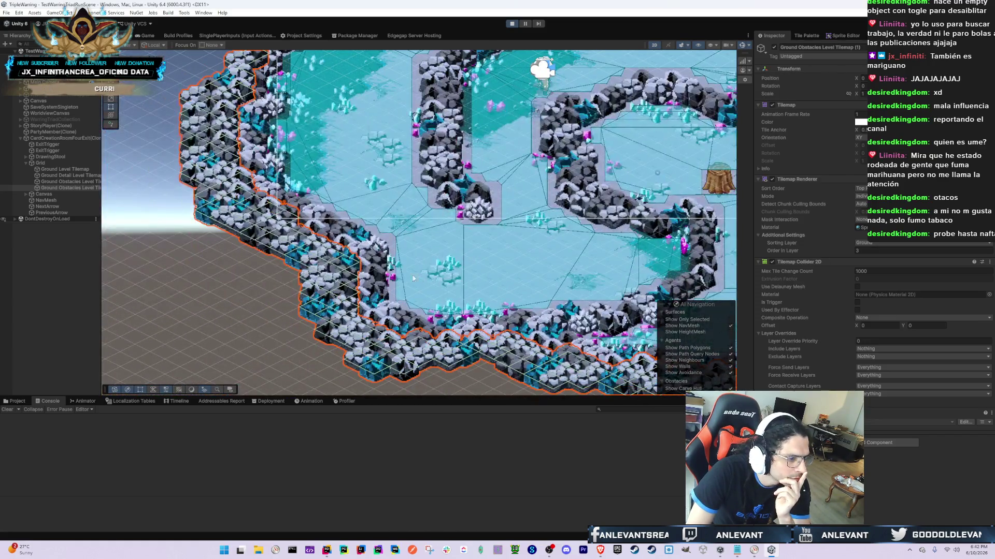
Step: Select both Ground Obstacles Level Tilemaps and zoom over the rocks' collider outline, then return to Game
left_click(85, 169)
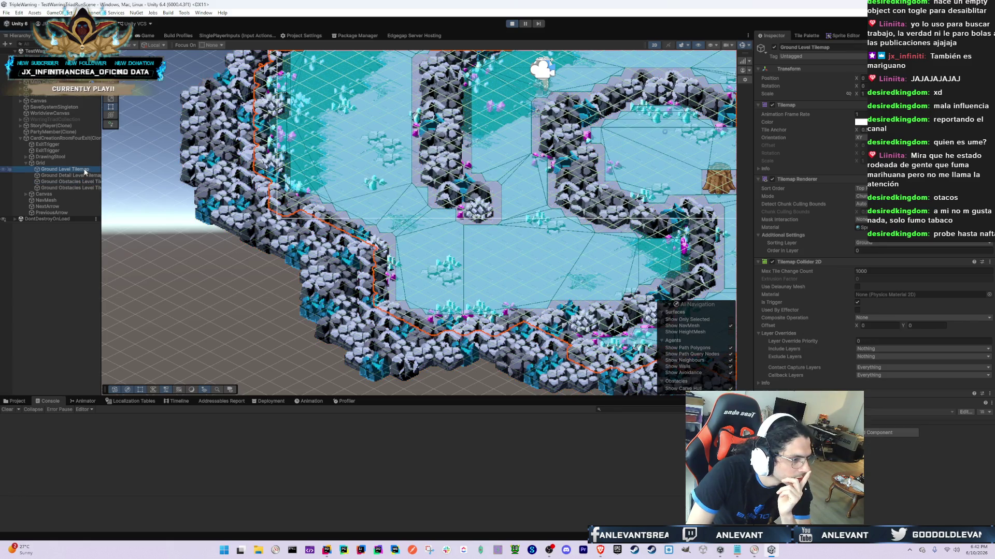
left_click(81, 176)
left_click(83, 182)
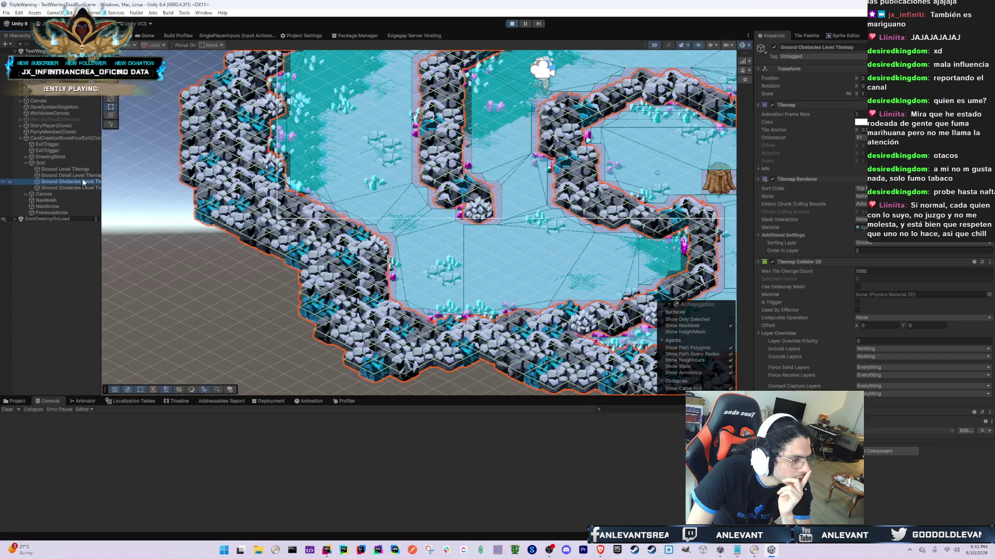
key("shift+Down")
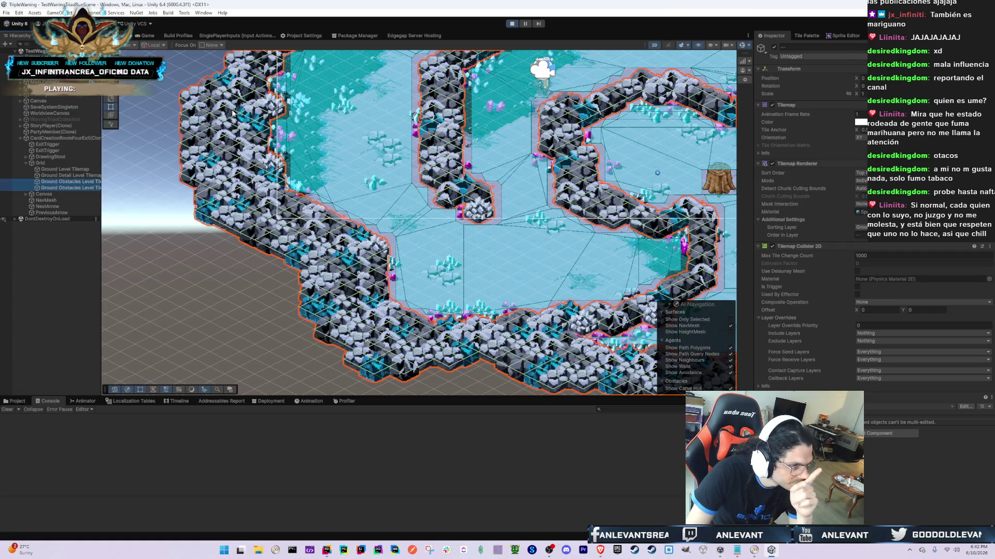
scroll(460, 192, "up", 5)
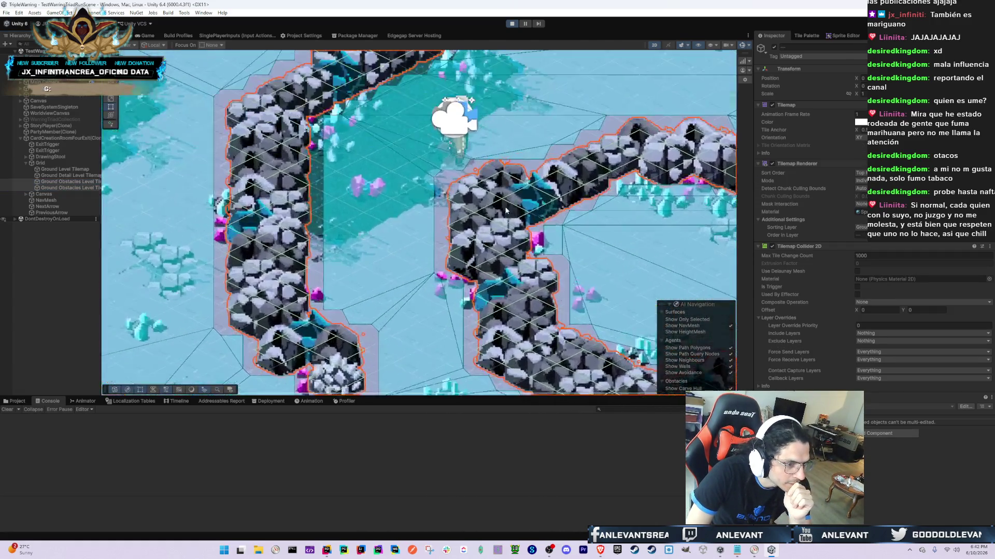
left_click_drag(599, 151, 545, 177)
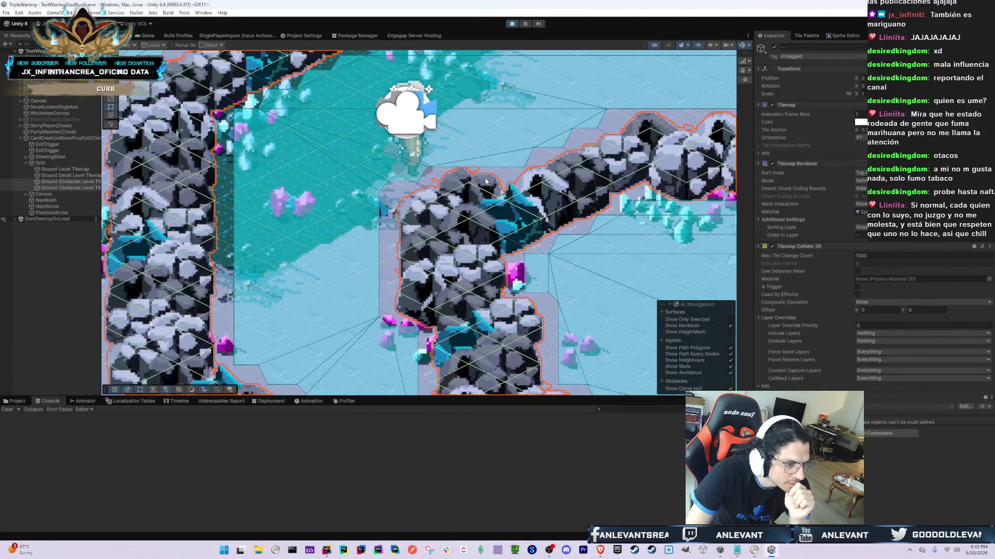
left_click_drag(606, 179, 585, 202)
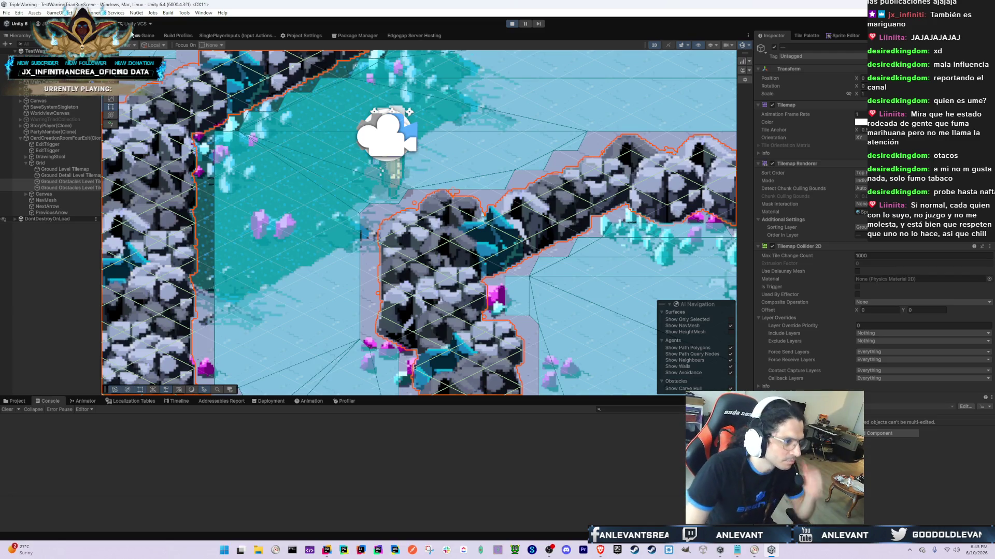
left_click(142, 36)
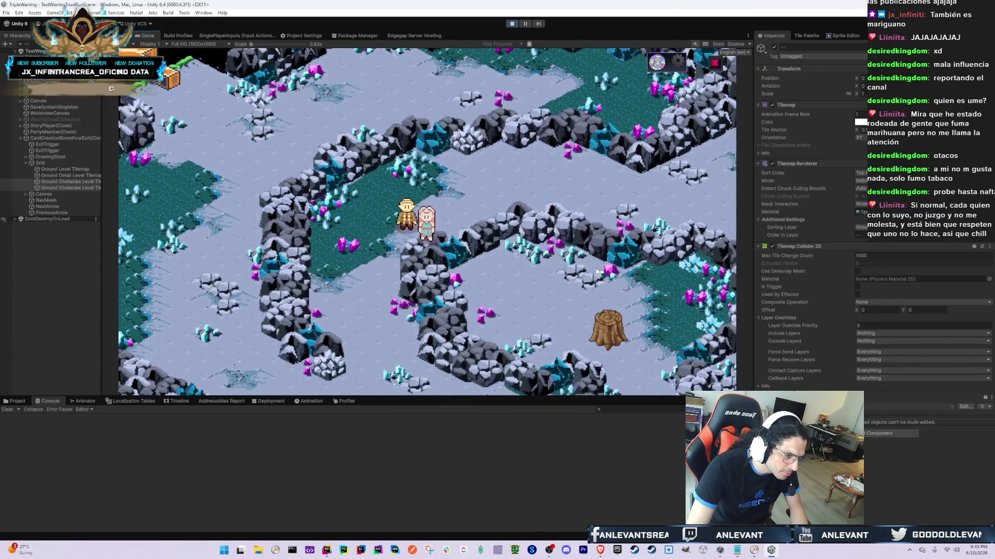
Step: Select StoryPlayer(Clone) and drag its capsule collider's bottom edge further down at the feet
left_click(119, 35)
scroll(479, 224, "up", 6)
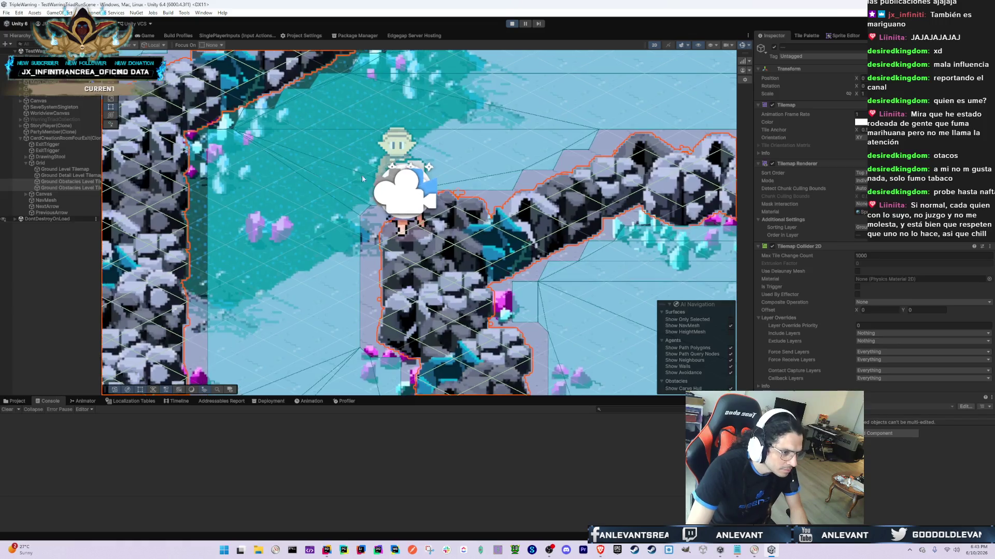
scroll(478, 224, "up", 2)
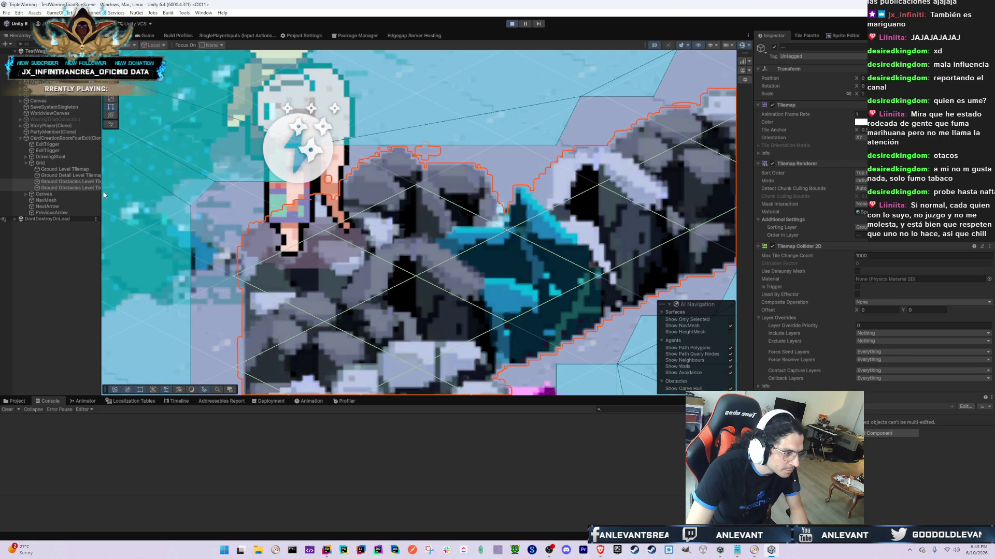
left_click(74, 177)
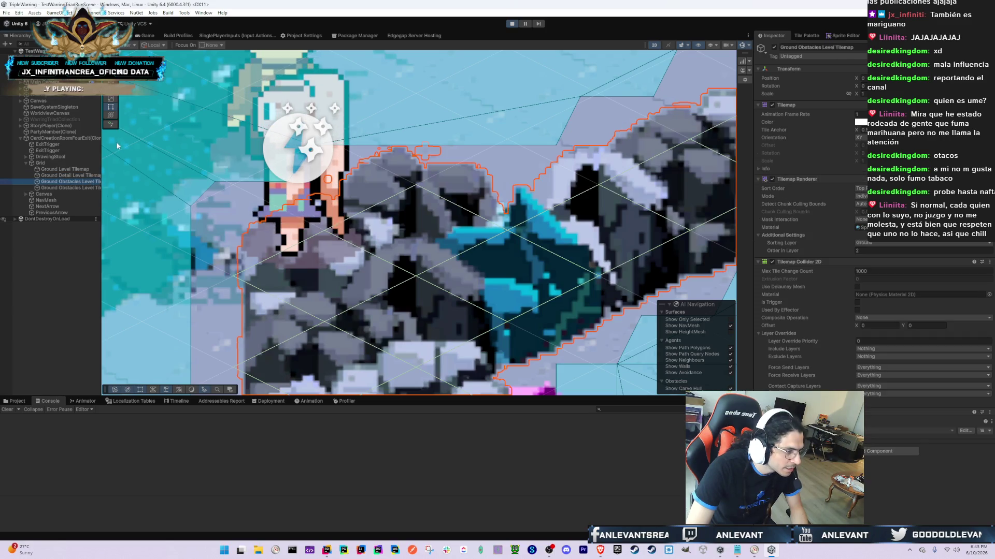
left_click(98, 169)
key("Up")
key("Up")
key("Up")
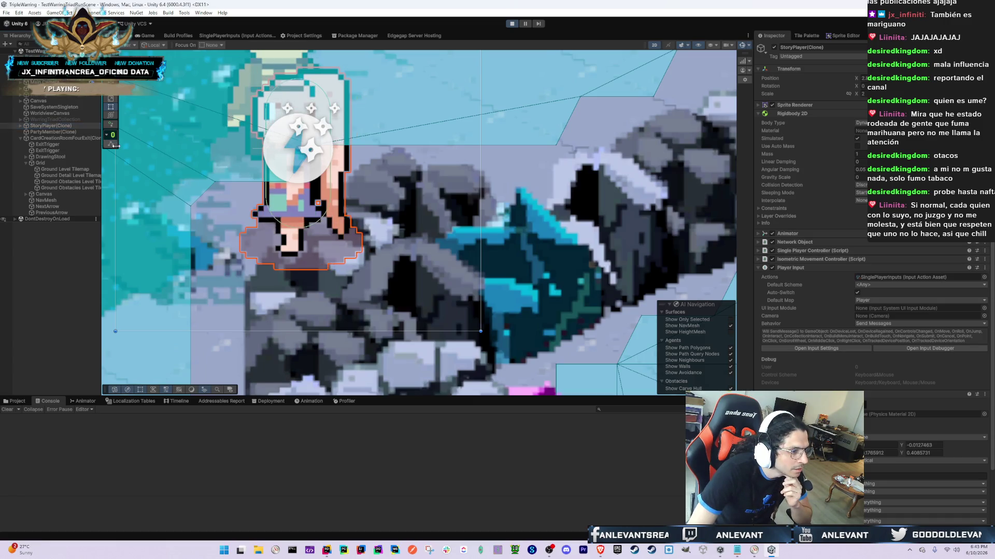
left_click(303, 230)
left_click_drag(303, 229, 299, 259)
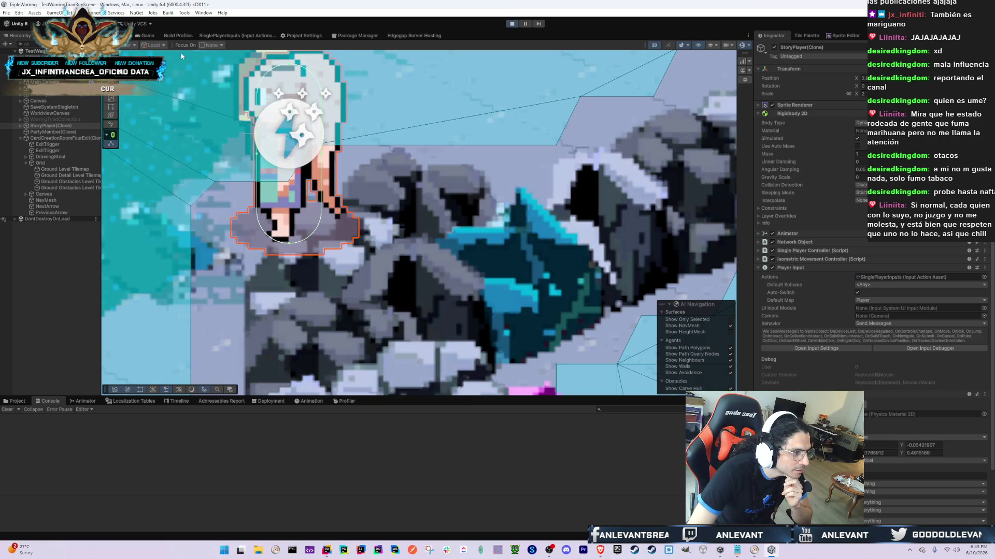
left_click(149, 35)
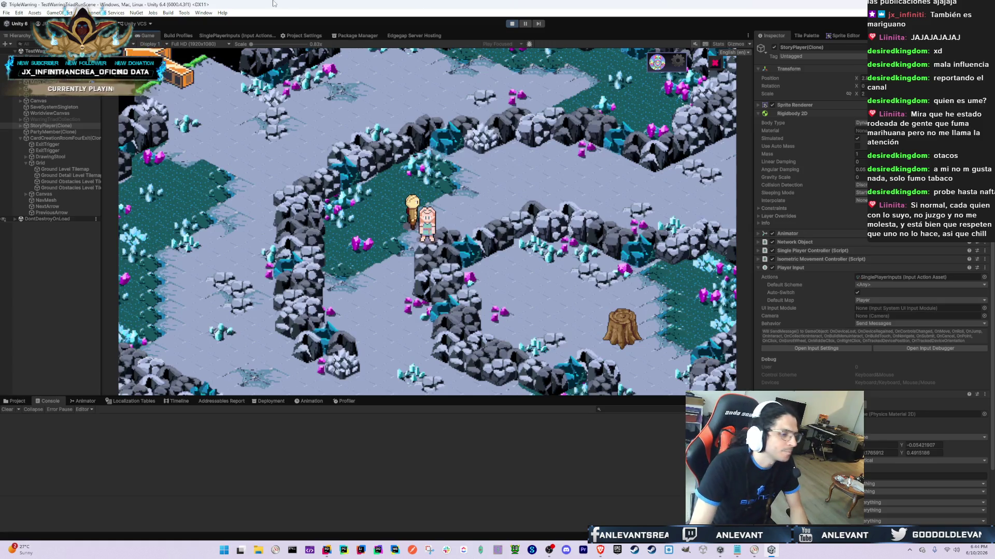
Step: Look at the player in the Scene, then walk it left in the running game
left_click(115, 36)
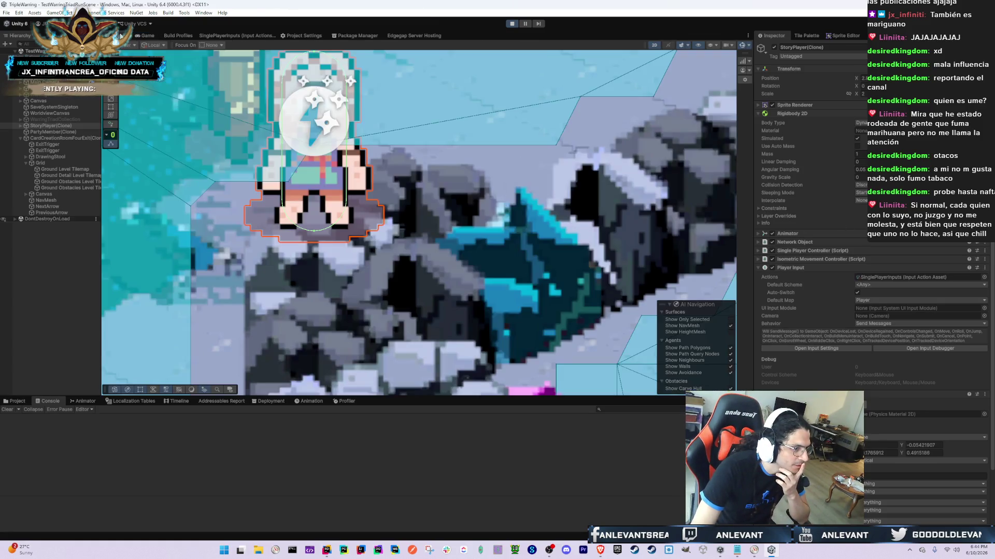
key("ctrl+2")
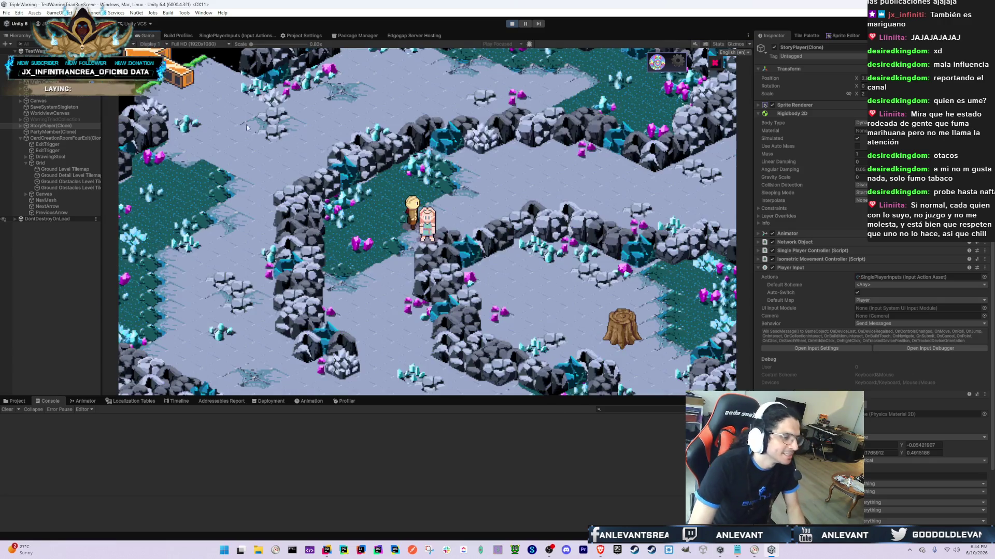
key("a")
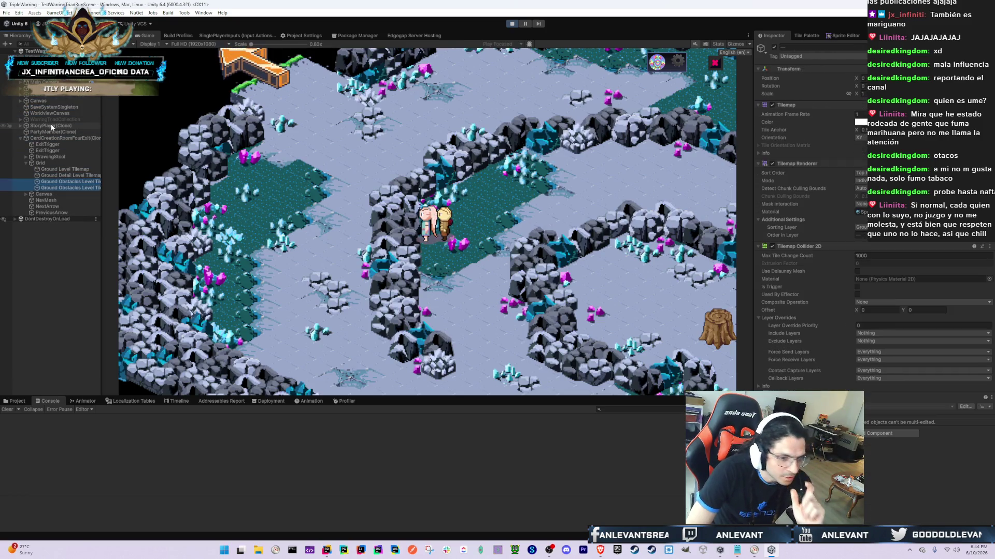
Step: Set the obstacle tilemaps' Sorting Layer to Details and walk the party up the teal path
left_click(876, 227)
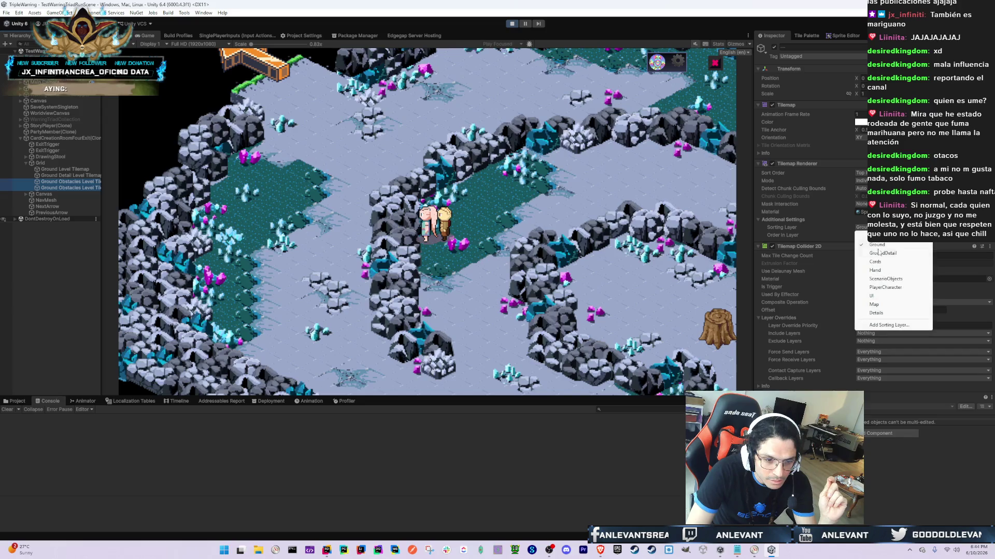
left_click(882, 314)
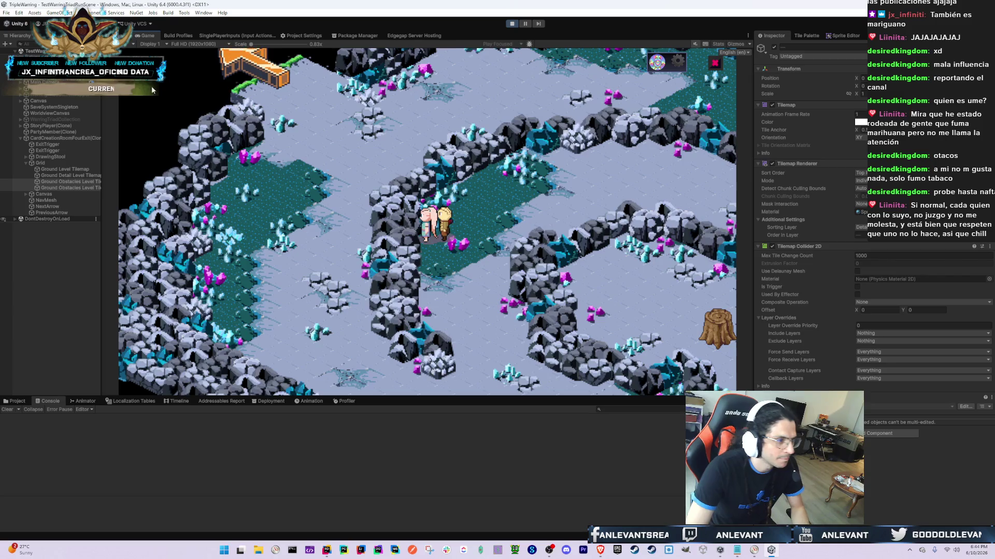
key("ctrl+1")
left_click(146, 36)
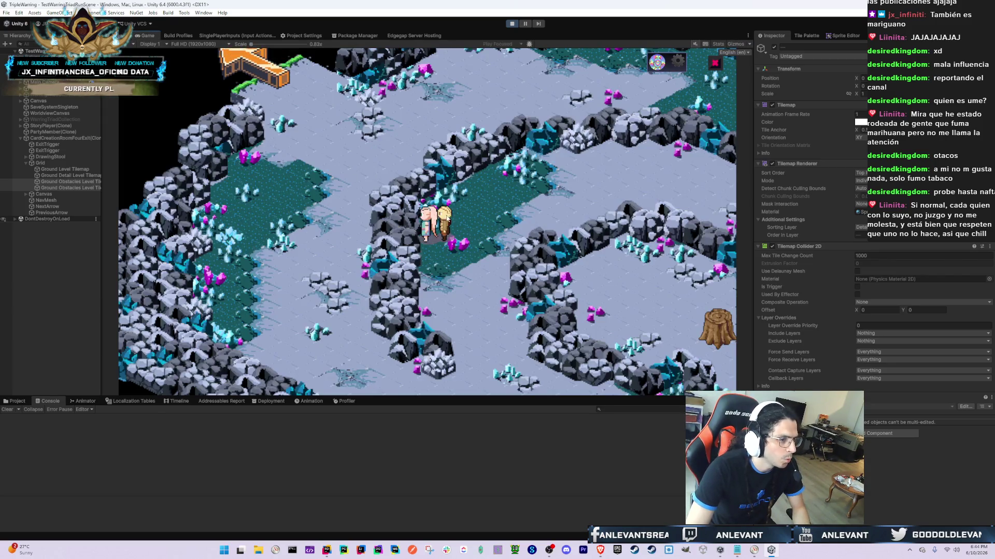
key("w")
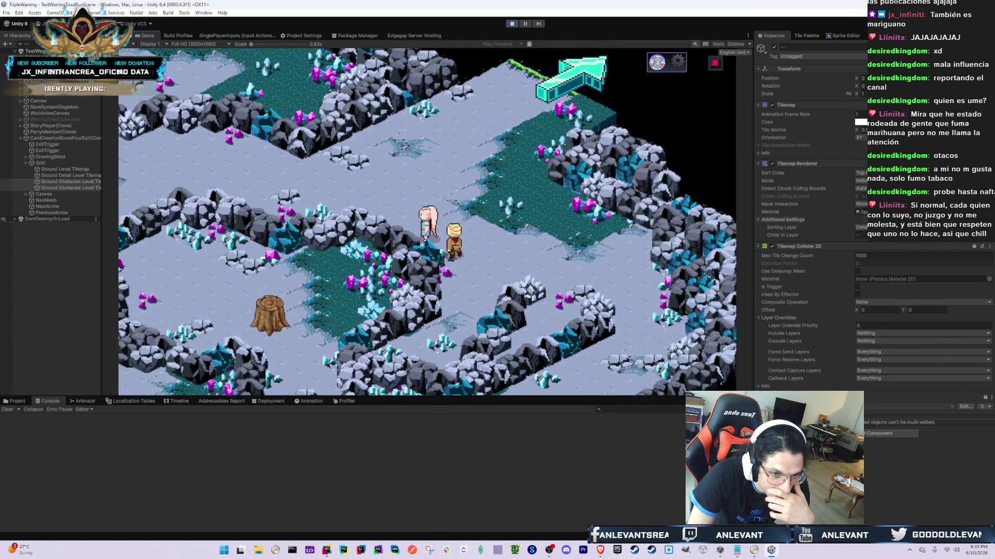
Step: Move the obstacle tilemaps to the PlayerCharacter sorting layer and edit Order in Layer
left_click(861, 227)
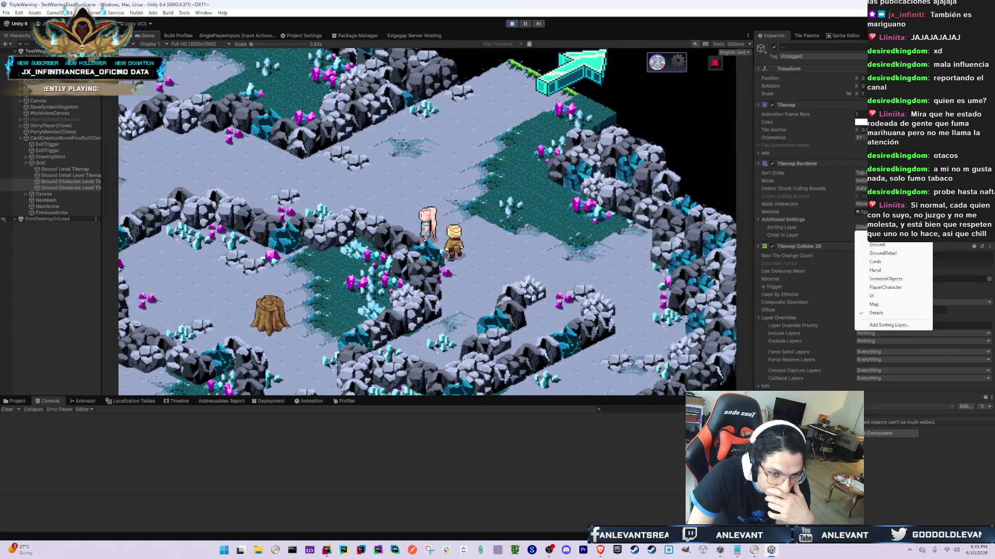
left_click(885, 287)
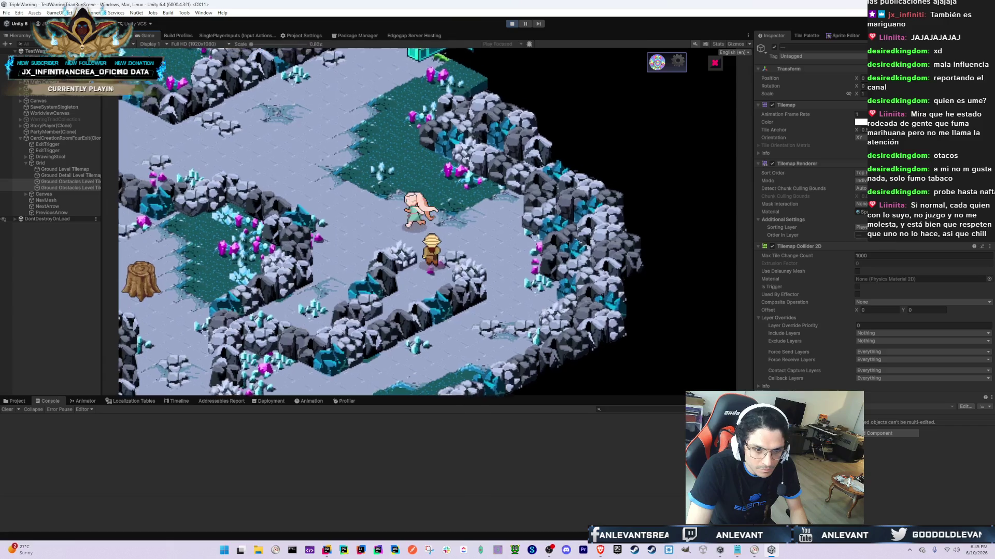
left_click(858, 235)
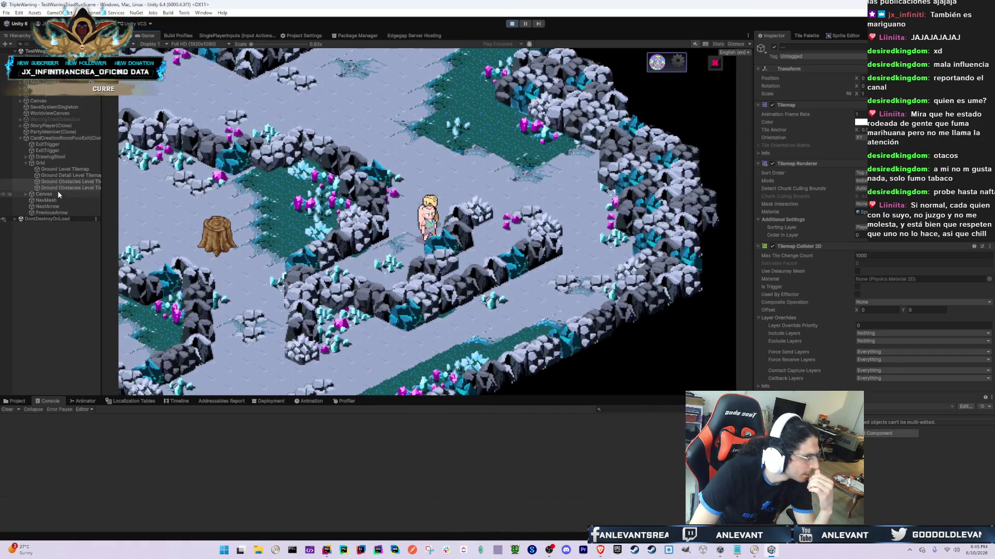
Step: Inspect StoryPlayer(Clone) and its DustPS child, showing the player's Sprite Renderer settings
left_click(60, 126)
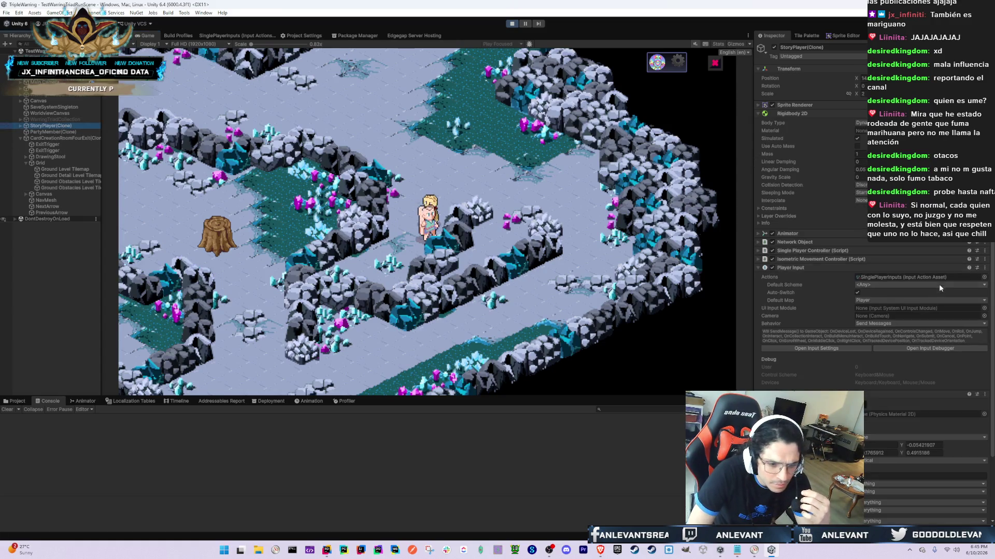
key("Right")
key("Down")
key("Down")
key("Up")
key("Up")
left_click(856, 106)
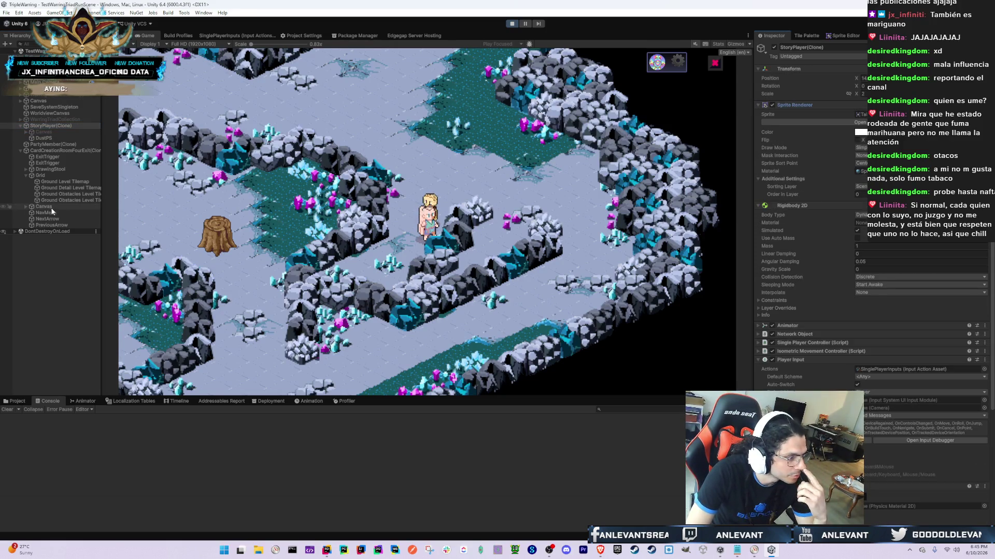
Step: Reselect both Ground Obstacles Level Tilemaps and adjust a Tilemap Renderer field
left_click(64, 200)
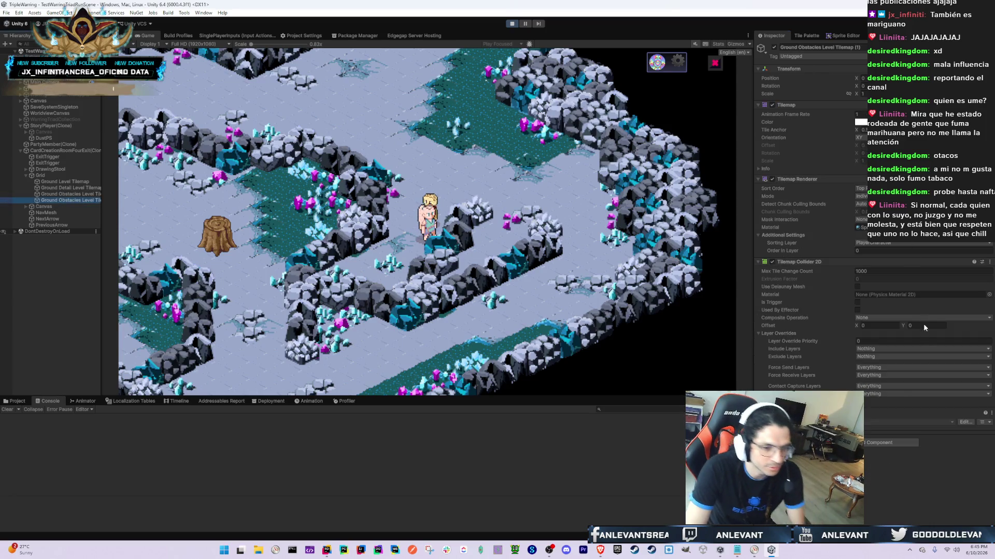
key("shift+Up")
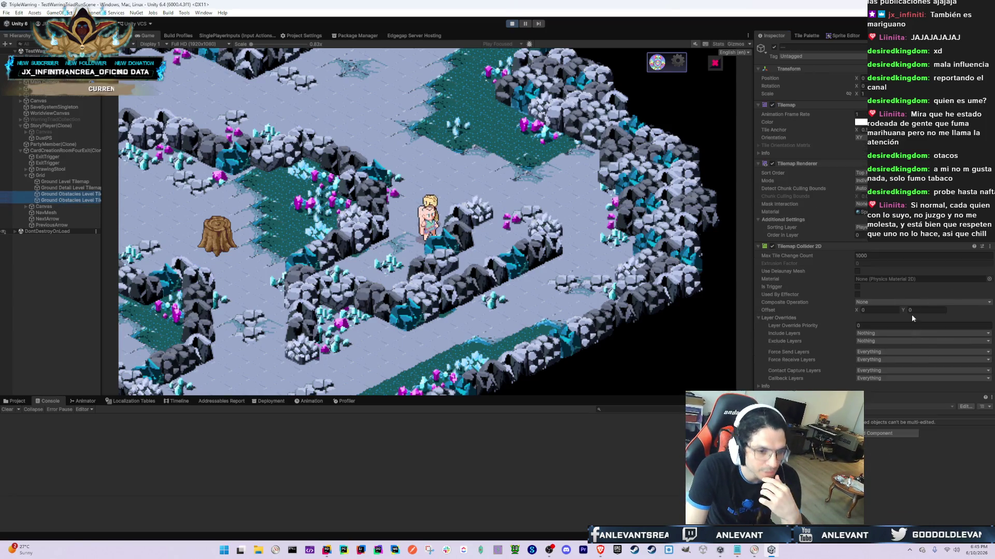
left_click_drag(891, 243, 889, 280)
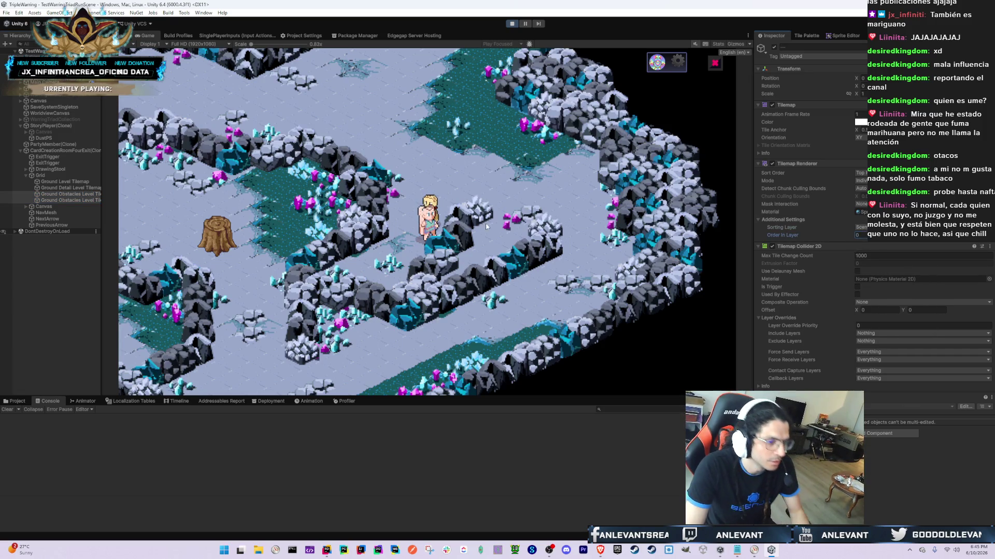
Step: Walk the party around the rocks and across the icy room to test collisions
key("w")
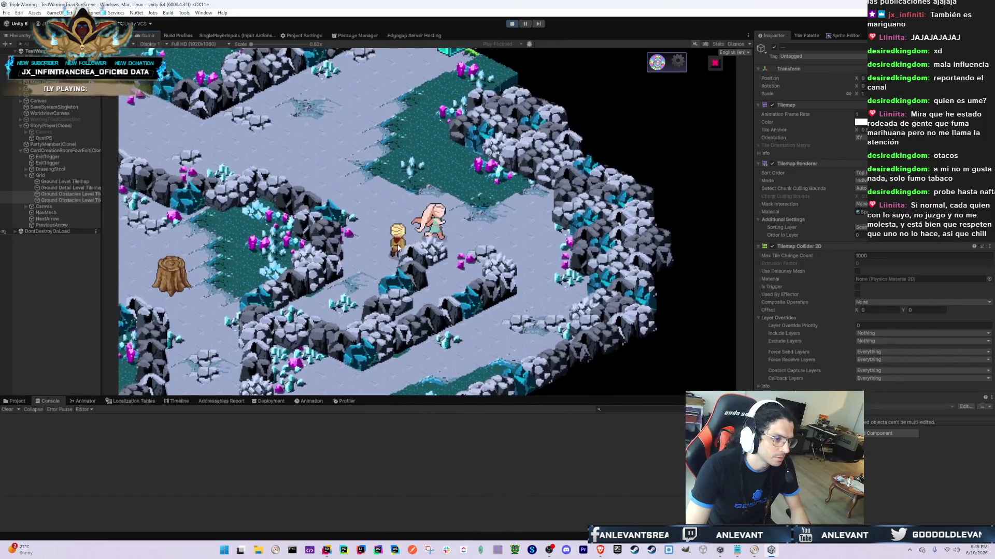
key("s")
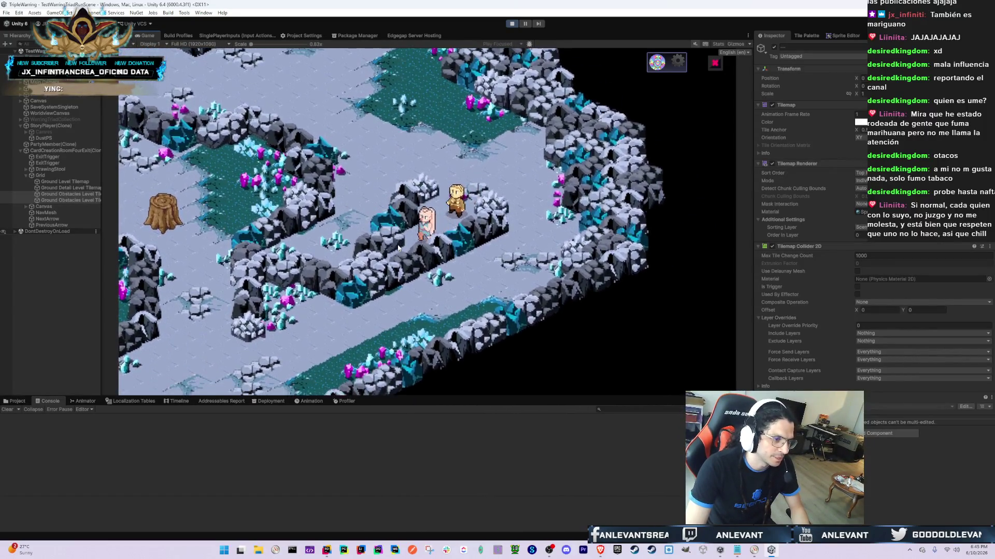
key("a")
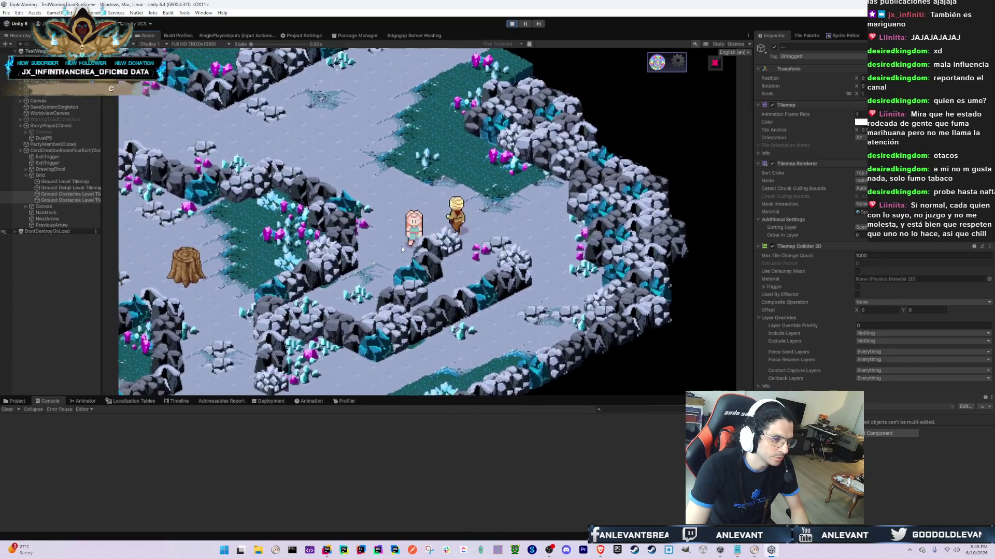
key("s")
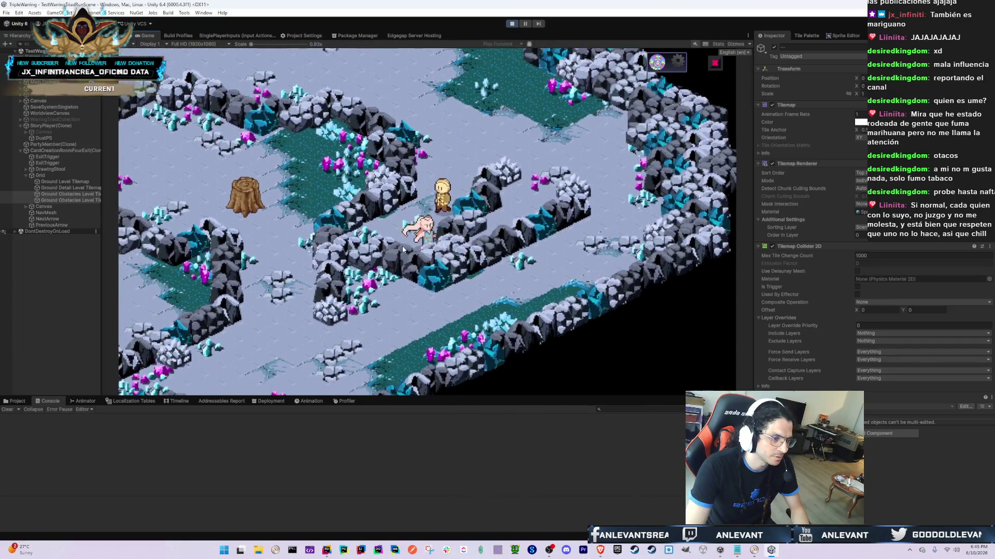
key("w")
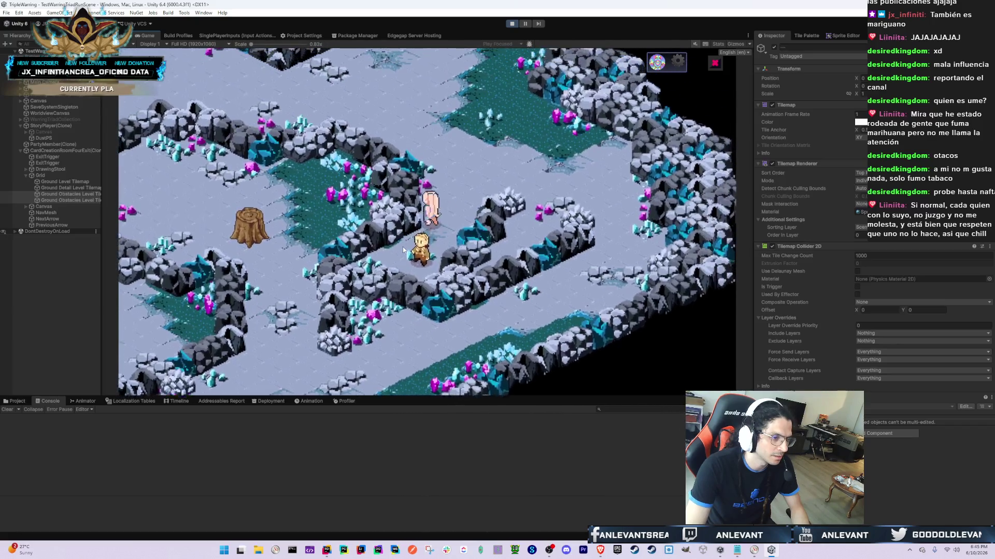
key("w")
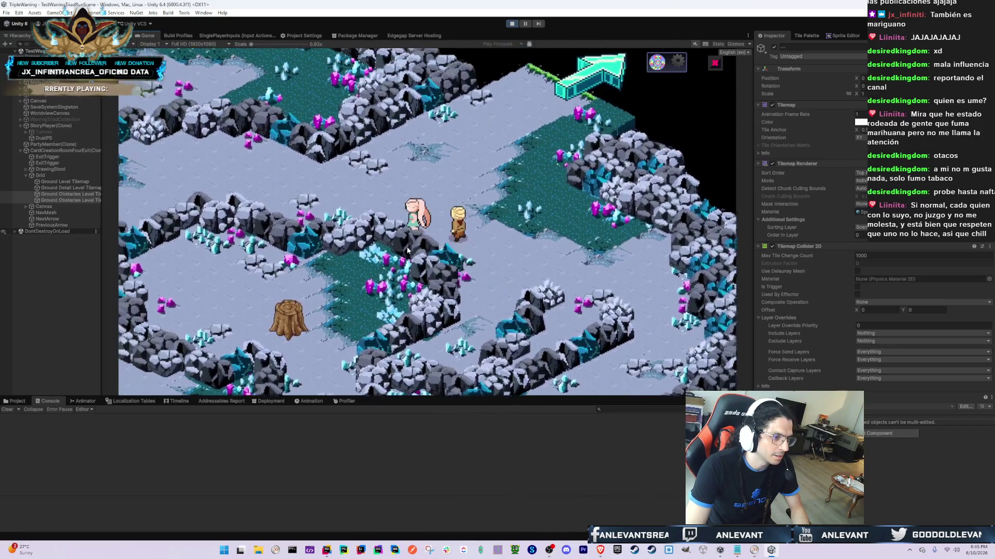
key("w")
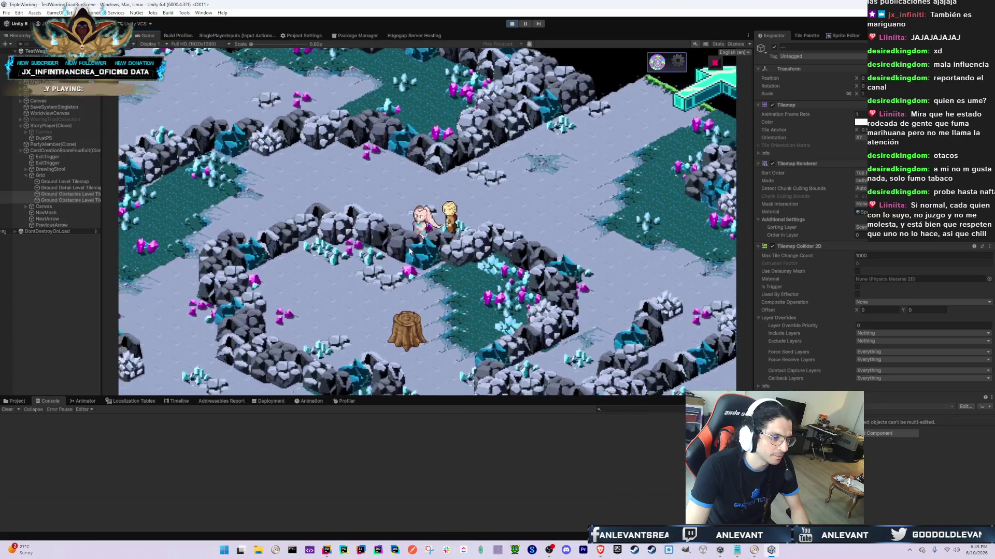
key("w")
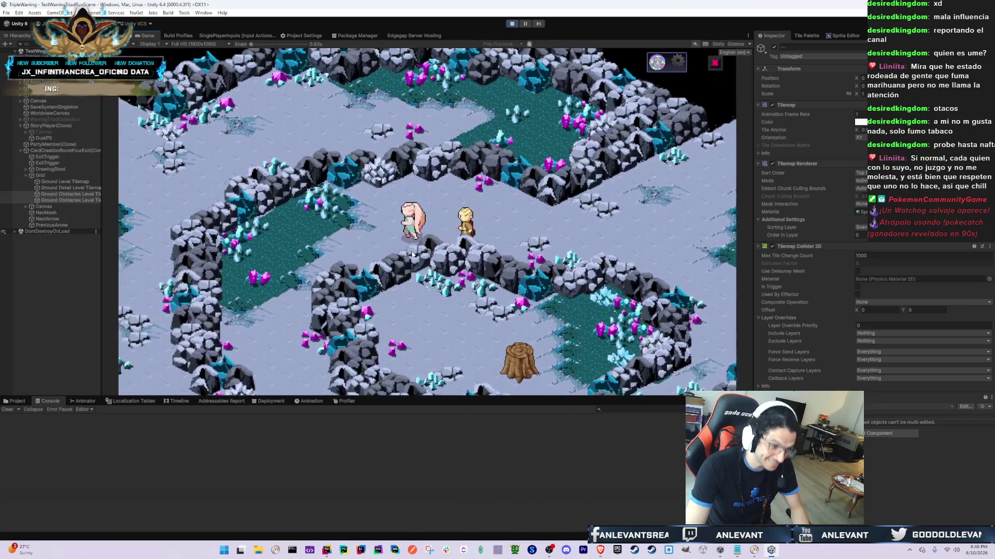
Step: Keep walking the party past the crystals and up the snowy corridor
key("a")
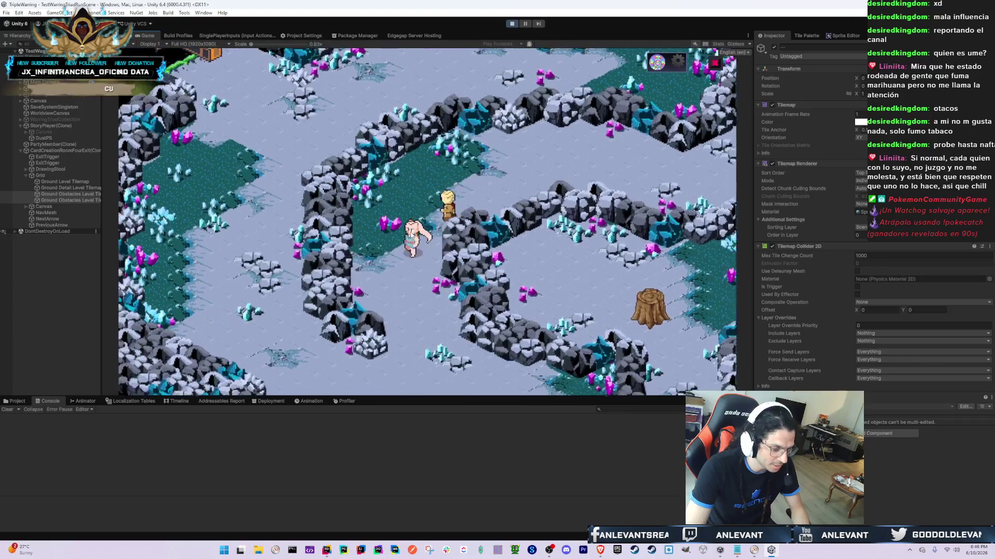
key("w")
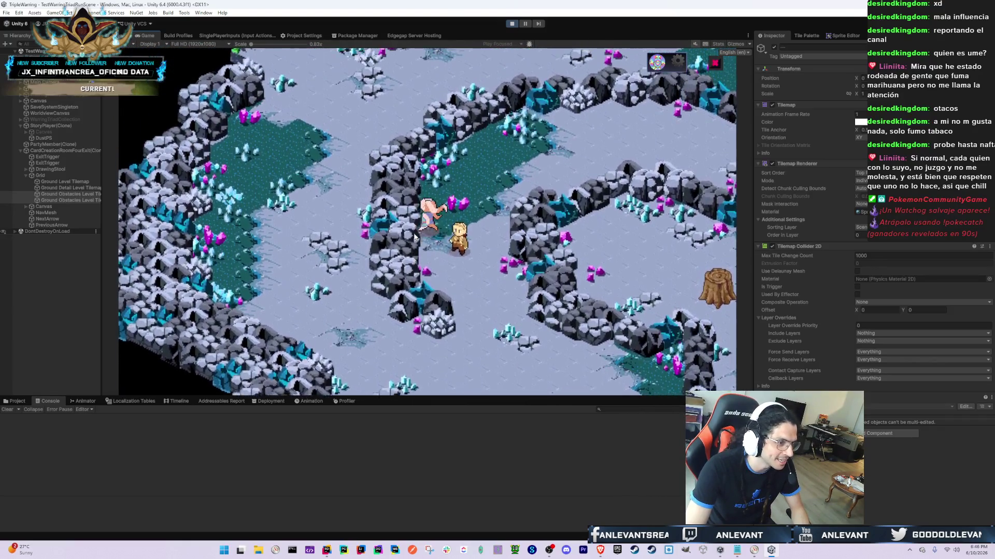
key("s")
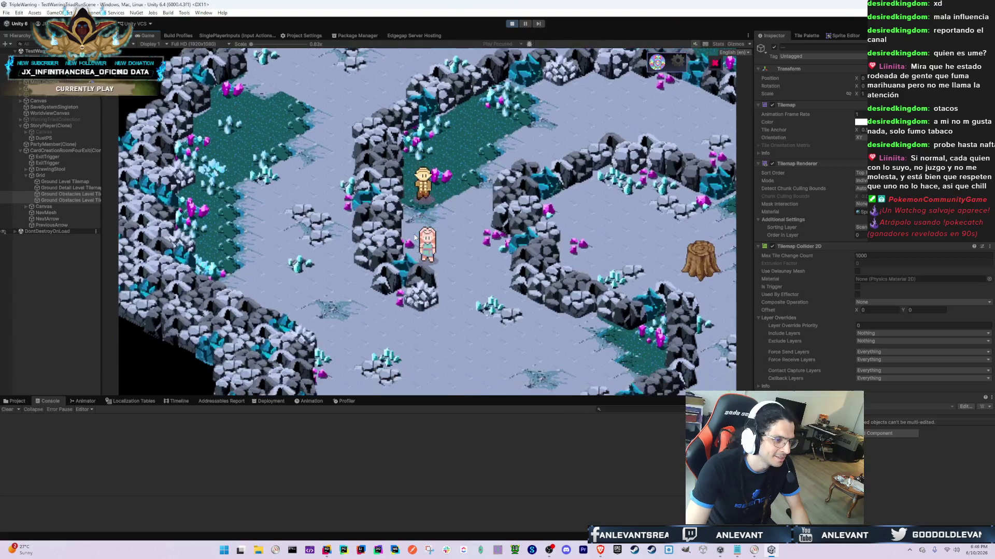
key("s")
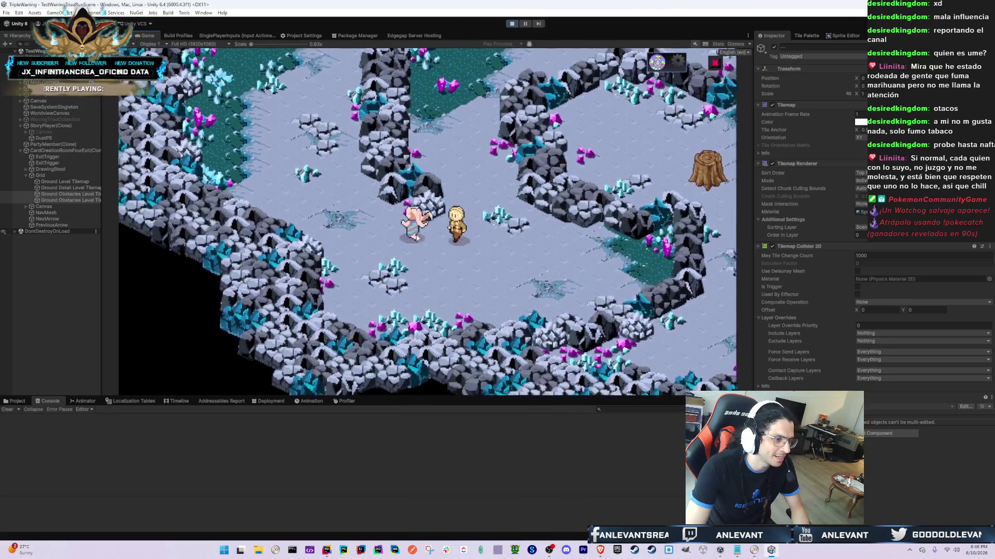
key("w")
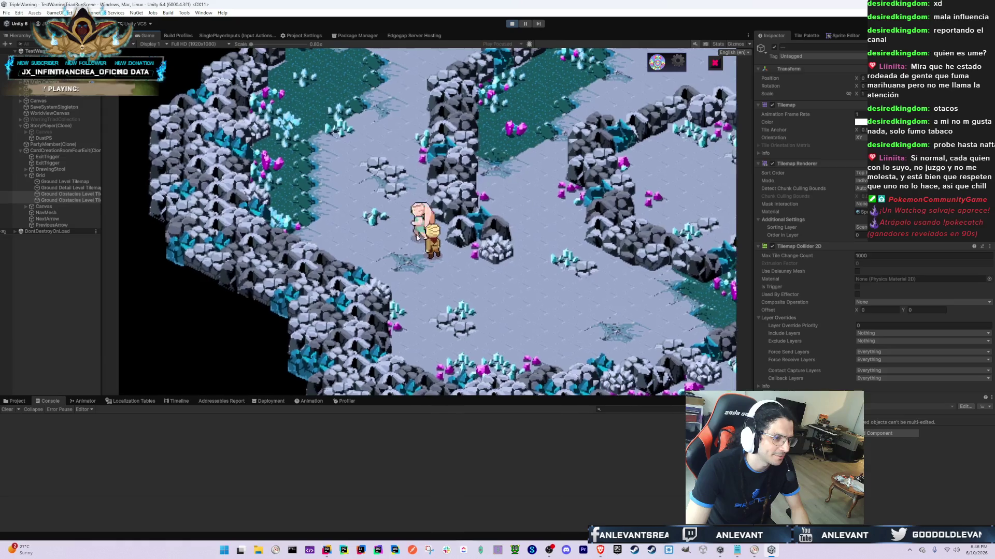
key("w")
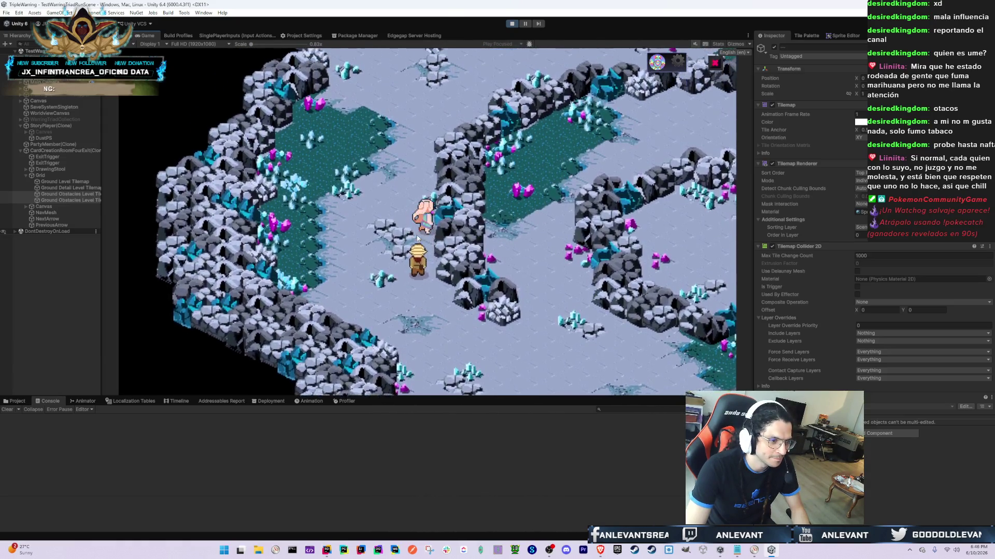
key("w")
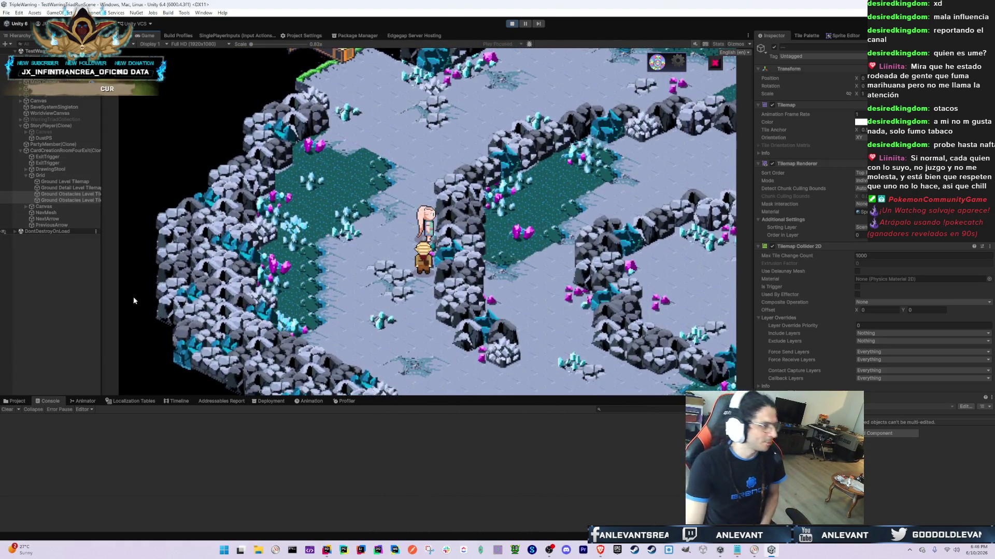
Step: Open the room prefab, dismiss the modifications warning, then leave Prefab Mode
left_click(18, 404)
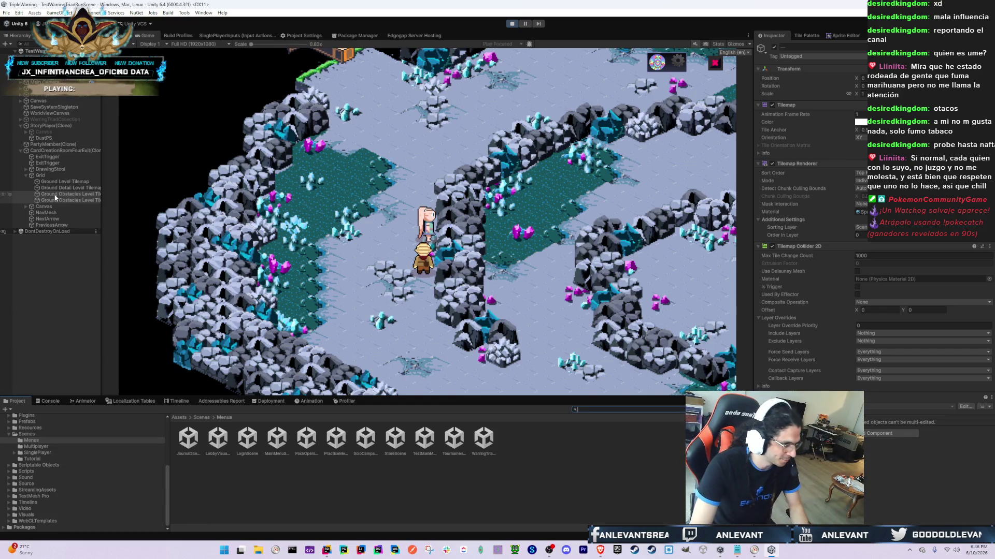
left_click(78, 151)
left_click(78, 150)
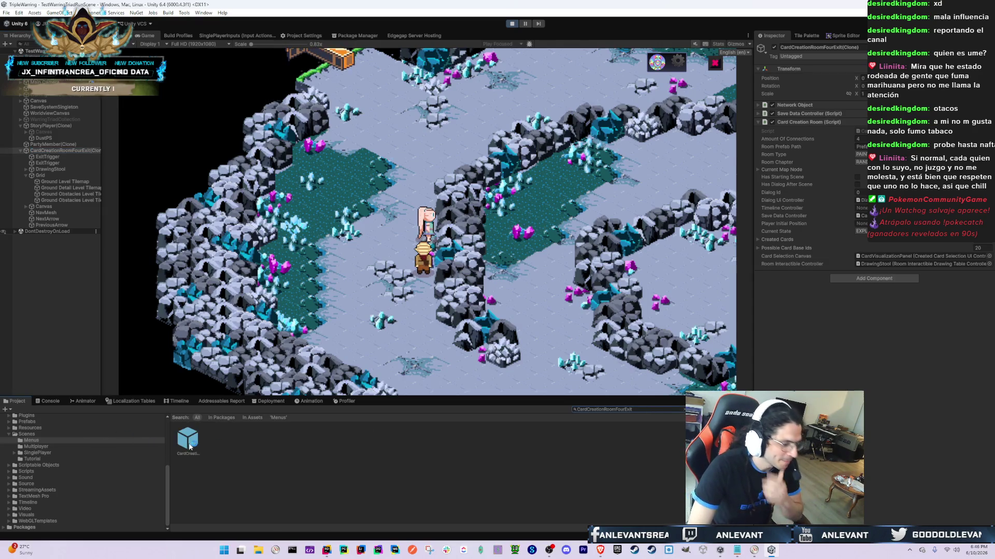
double_click(189, 446)
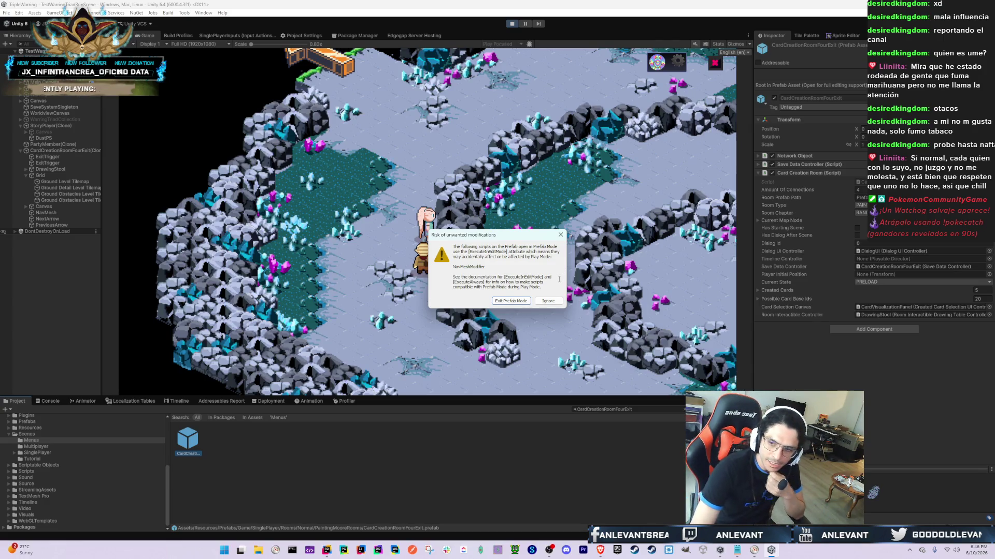
left_click(548, 301)
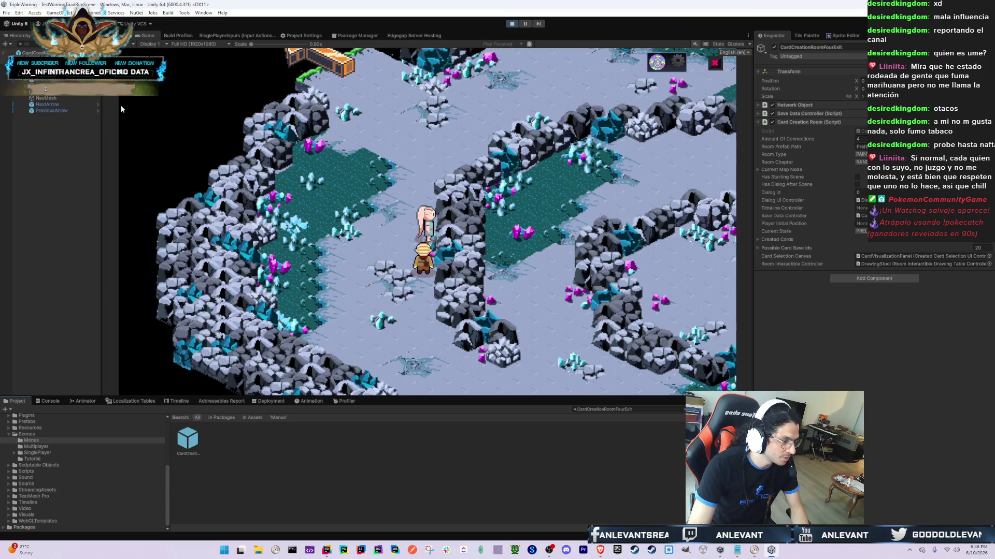
left_click(6, 55)
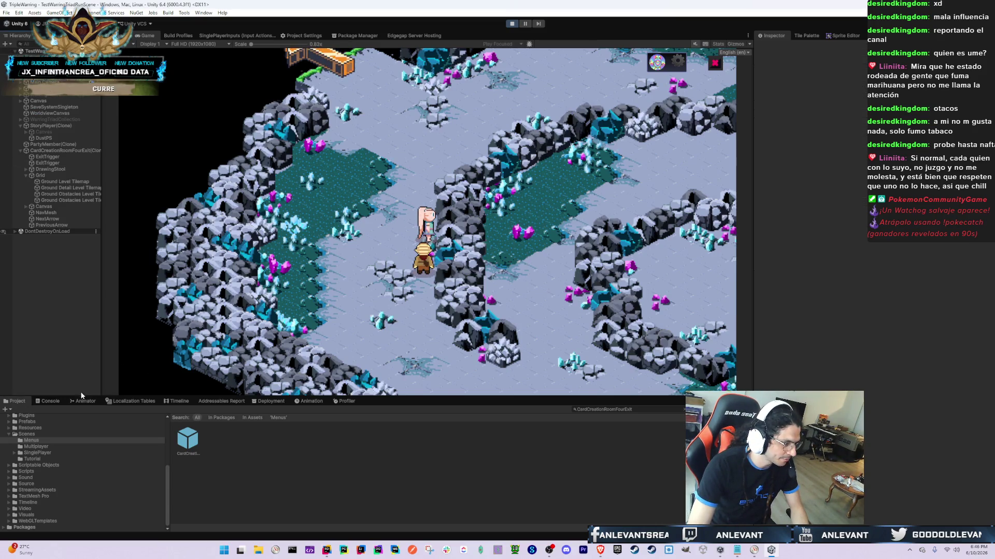
Step: Filter the Project assets to CardCreationRoomFourExit and open that prefab for editing
left_click(44, 403)
left_click(16, 402)
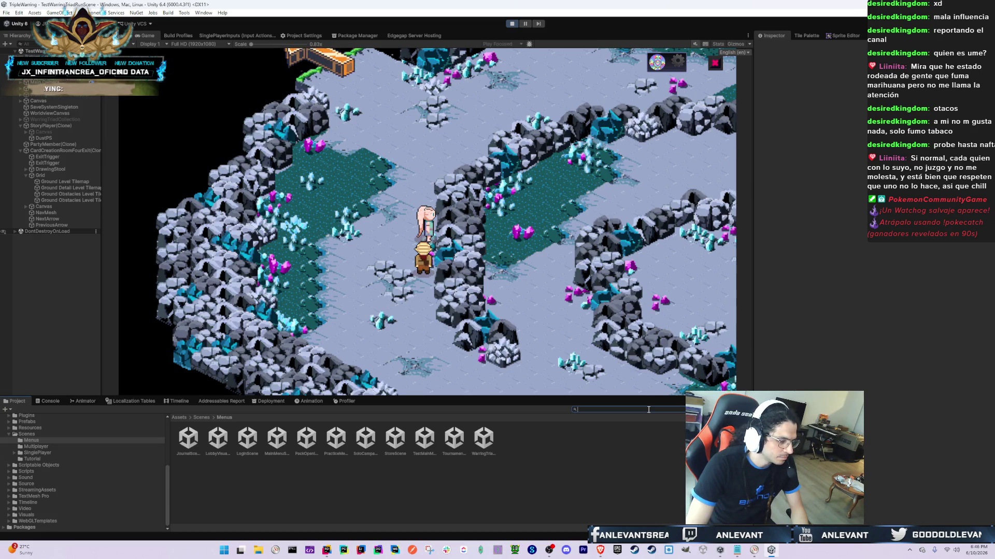
type("CardCreationRoomFourExit")
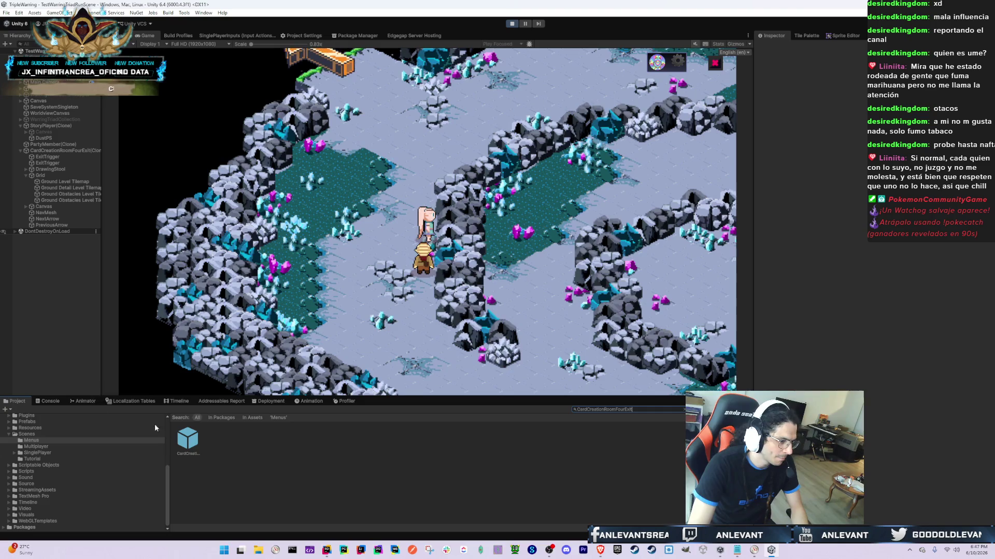
double_click(180, 438)
left_click(543, 301)
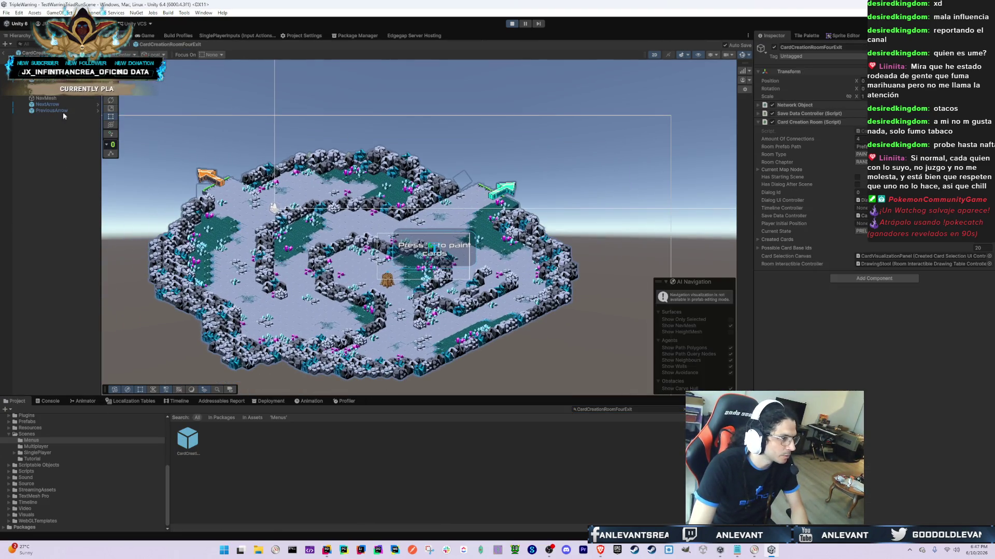
Step: Put both Ground Obstacles tilemaps on the ScenarioObjects sorting layer with Order in Layer 0
left_click(36, 108)
left_click(35, 109)
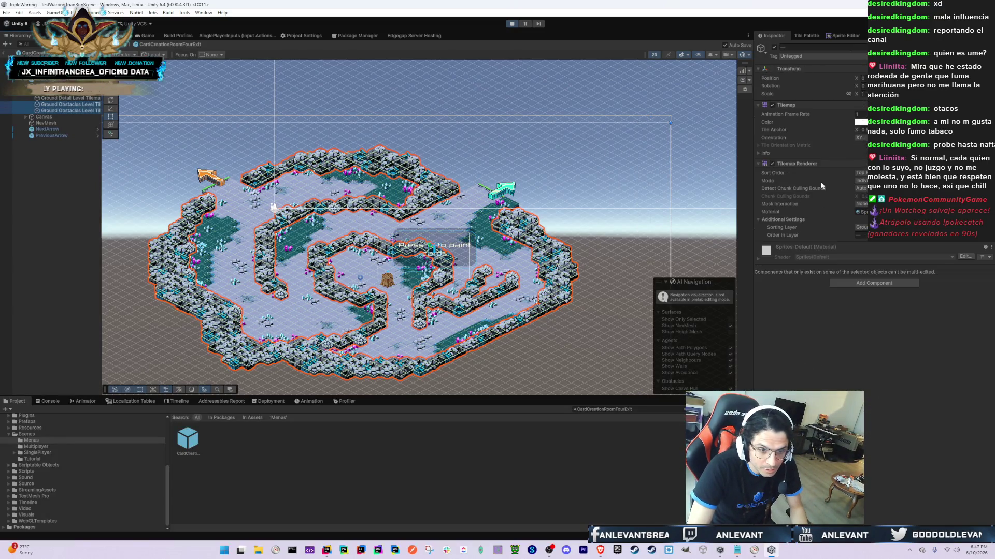
left_click(860, 228)
left_click(887, 277)
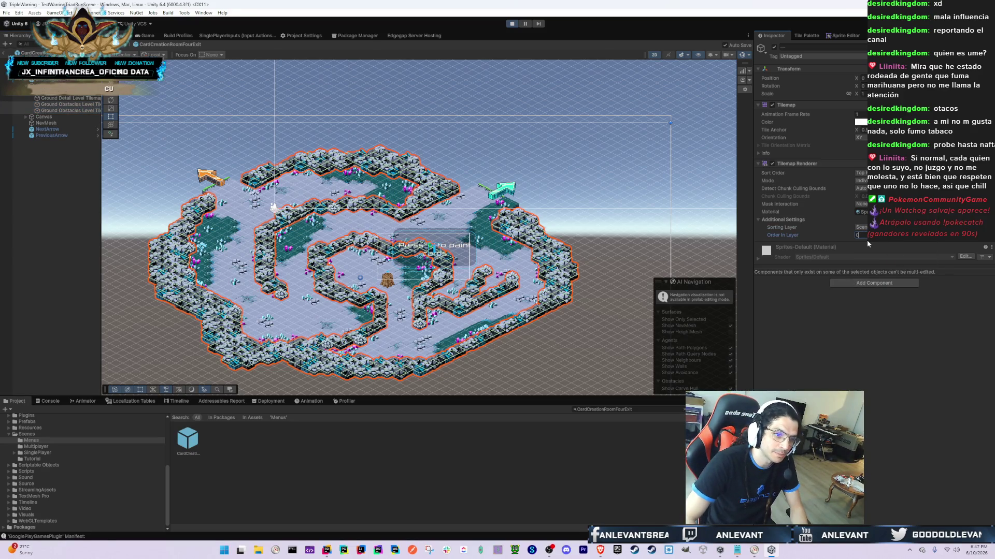
key("Return")
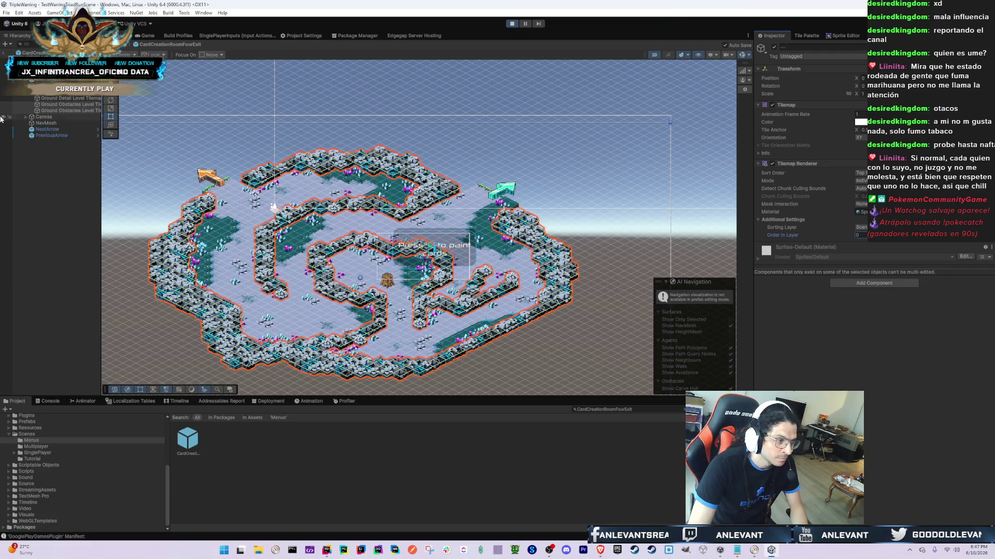
Step: Review Ground Obstacles Level Tilemap (1)'s sorting layer, then return to the running game
left_click(59, 104)
key("Down")
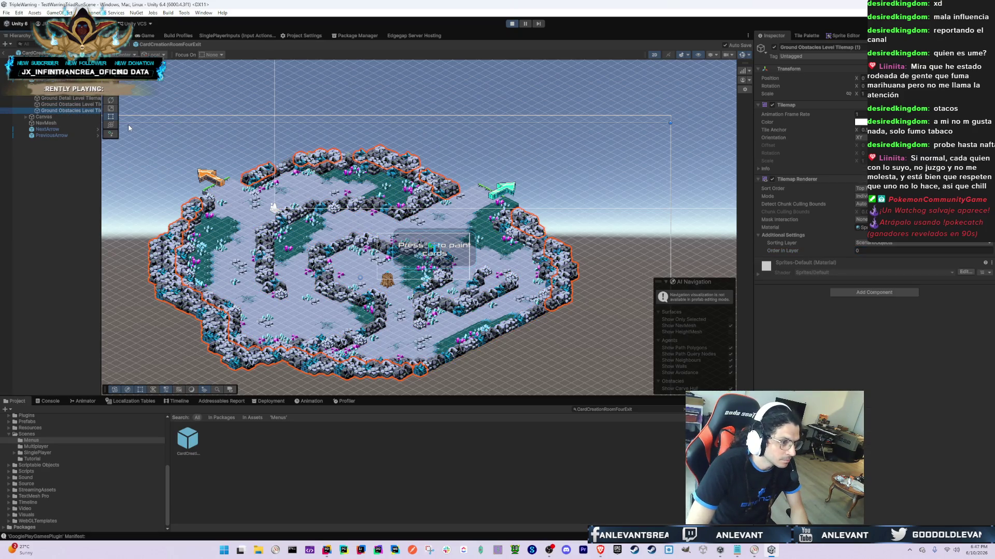
left_click(895, 243)
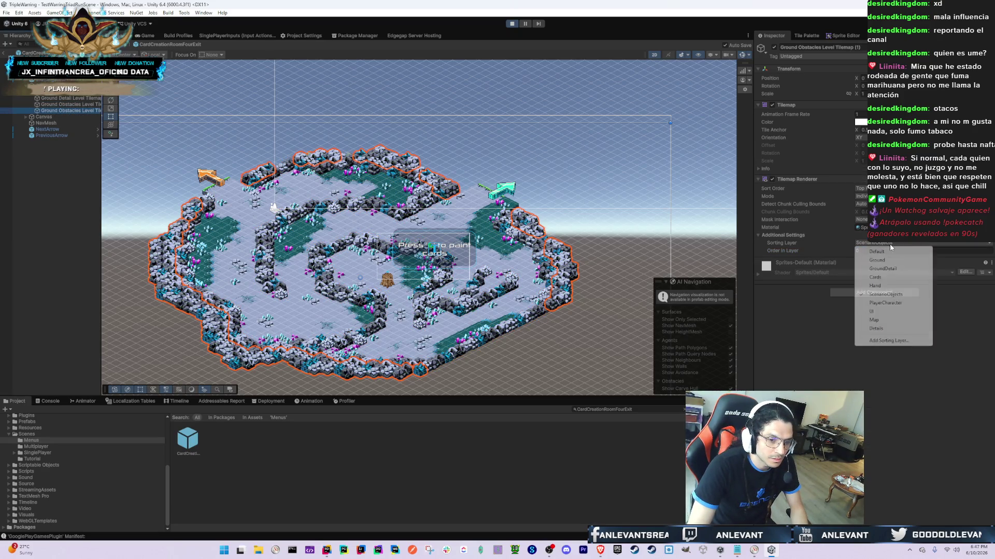
left_click(889, 252)
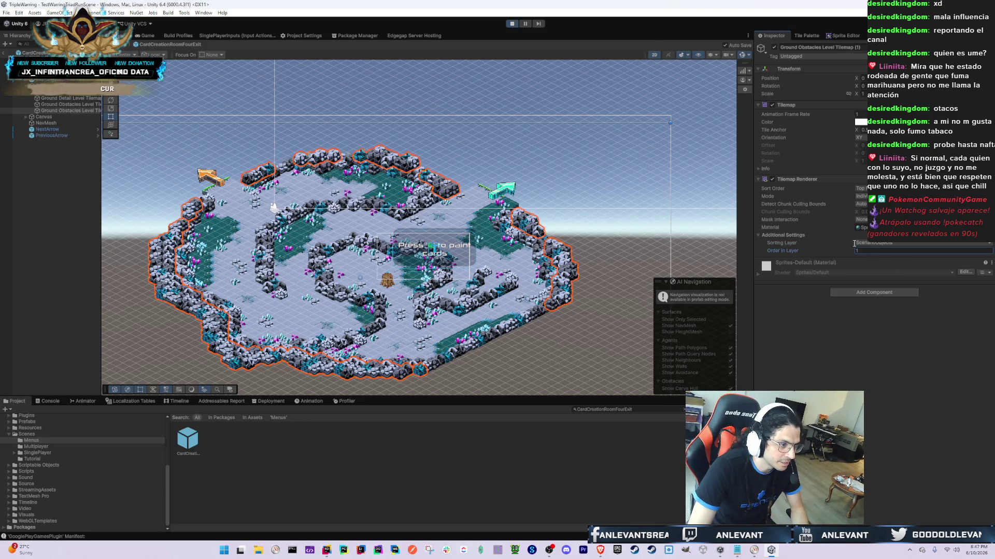
left_click(147, 36)
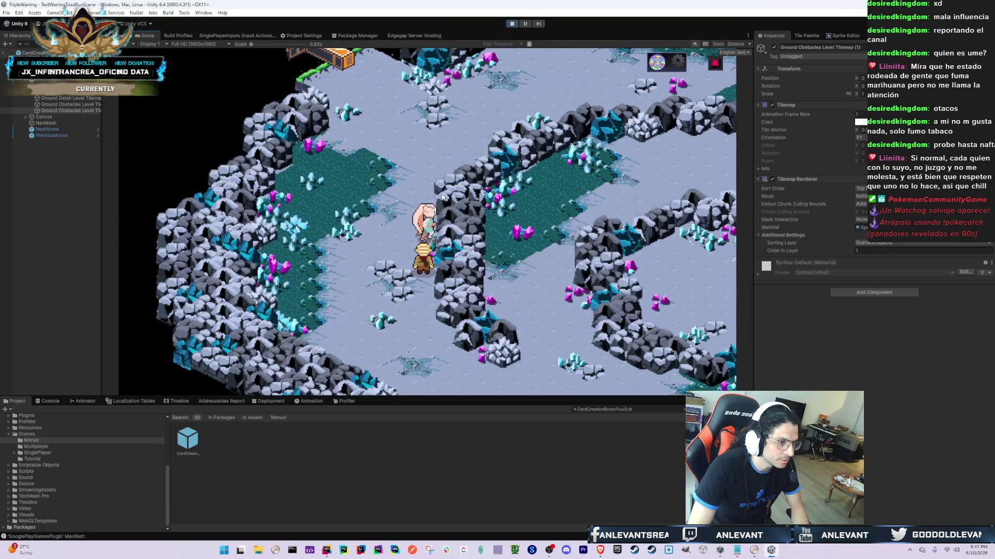
Step: Walk the player up to the card-painting spot, opening and closing the game's settings panel
left_click(442, 196)
left_click_drag(439, 192, 433, 186)
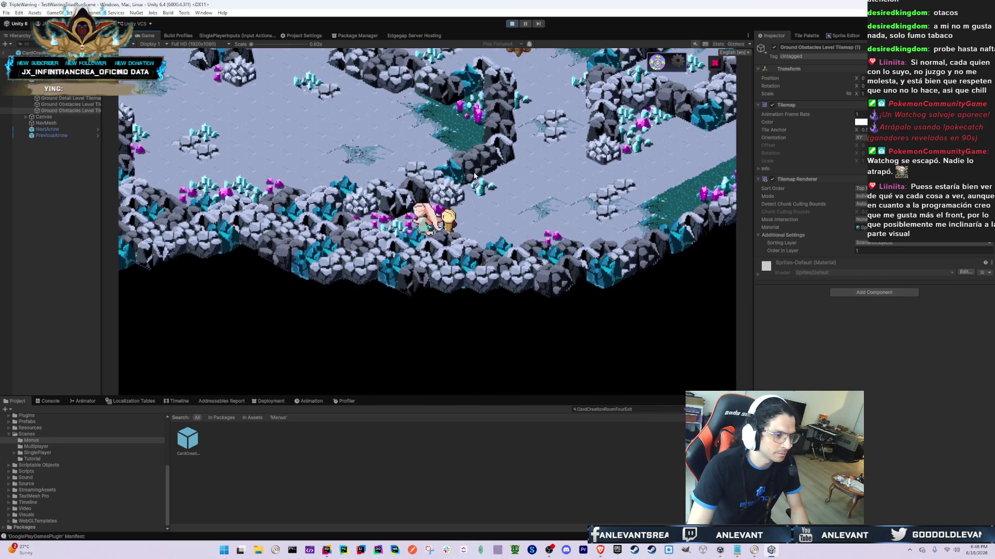
key("w")
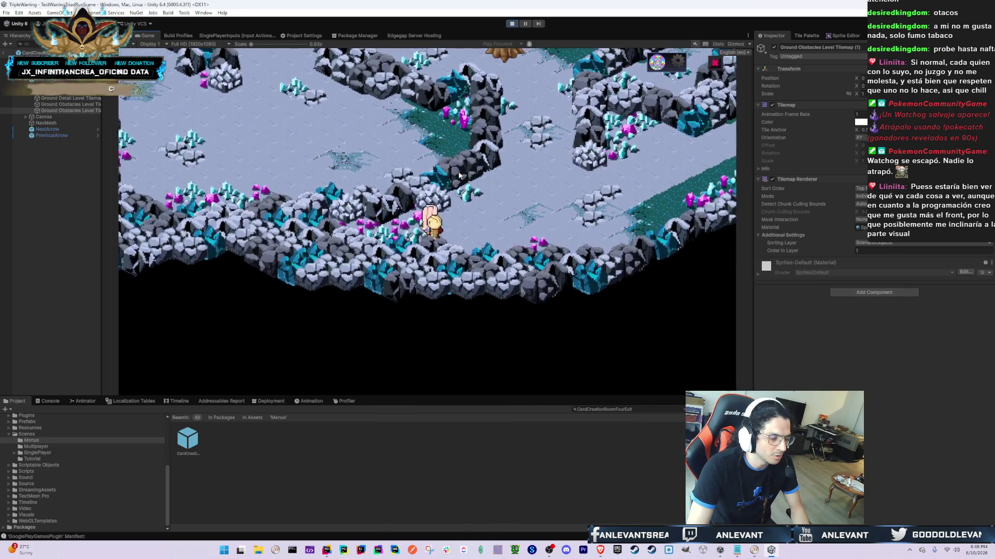
key("w")
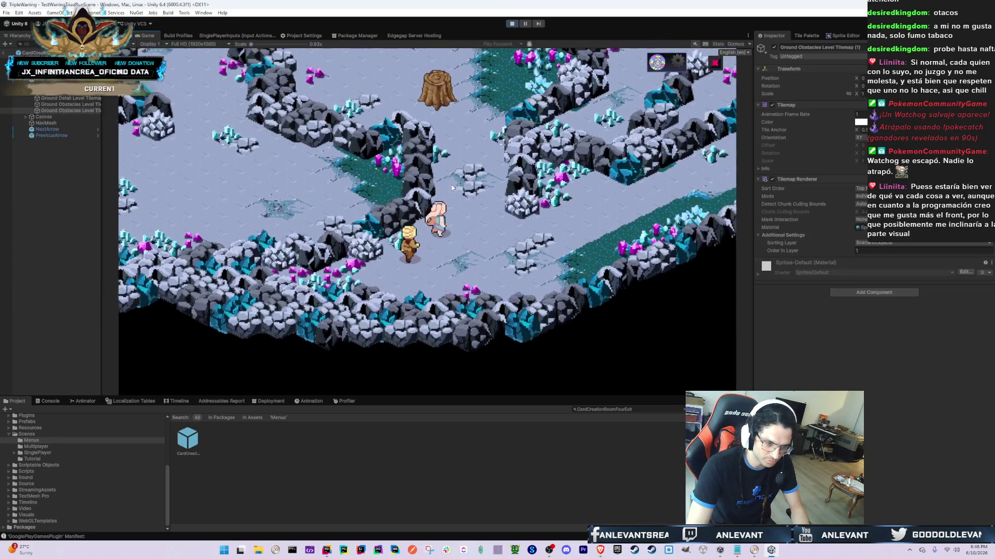
key("d")
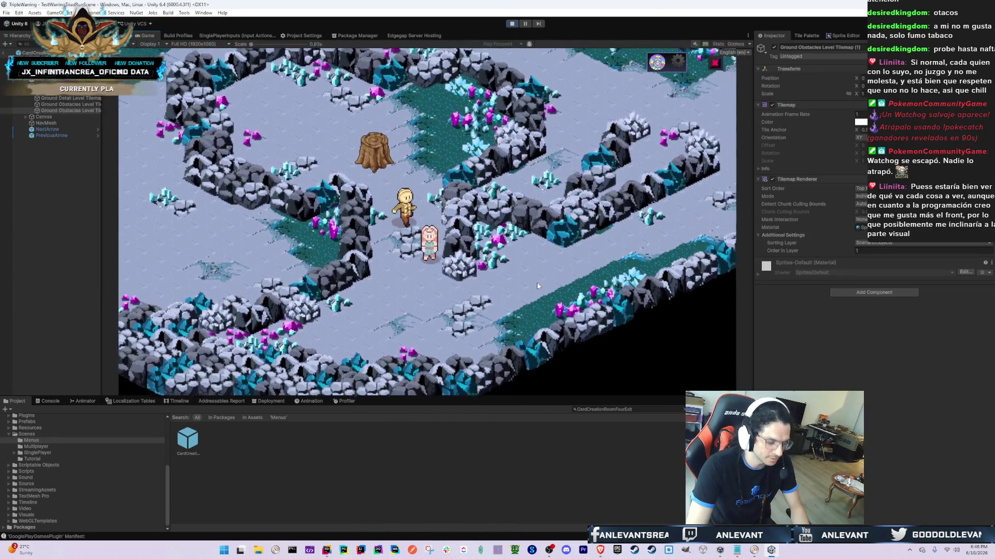
key("w")
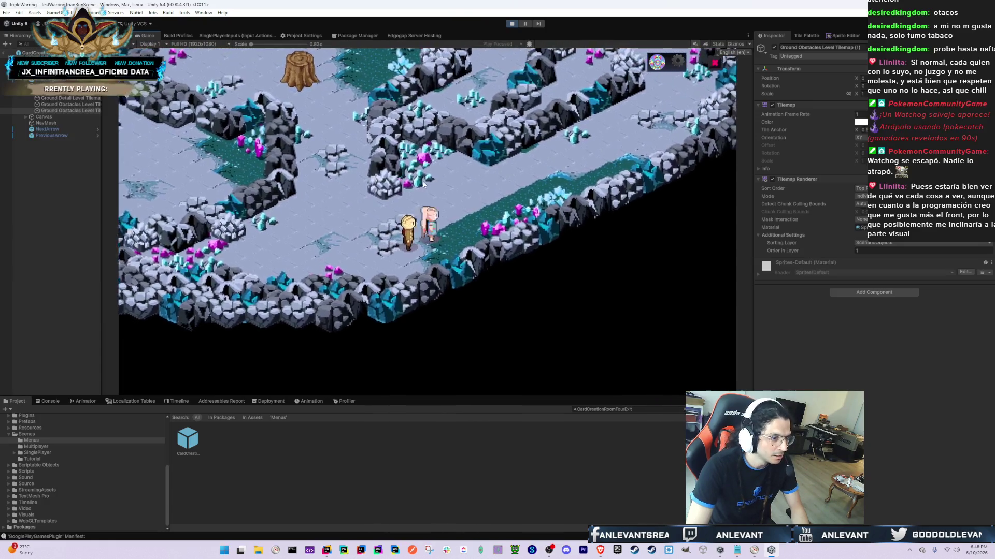
key("w")
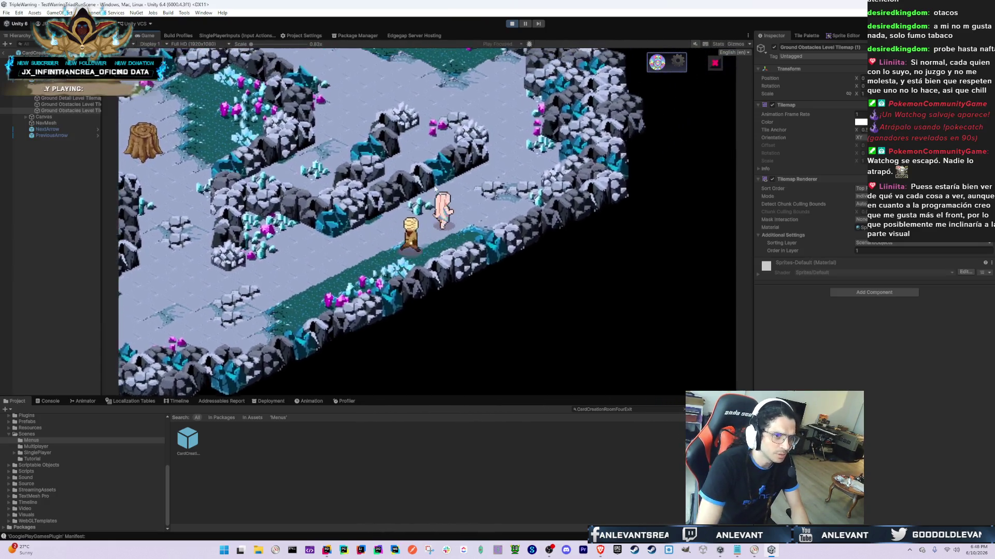
left_click(670, 66)
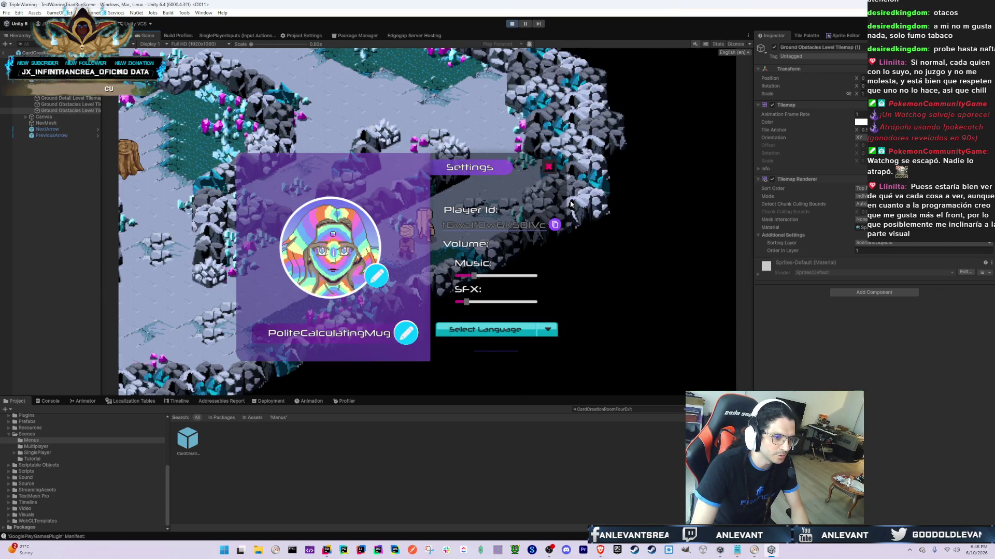
left_click(551, 168)
Step: Walk the party around the grey room toward the green exit arrow
key("w")
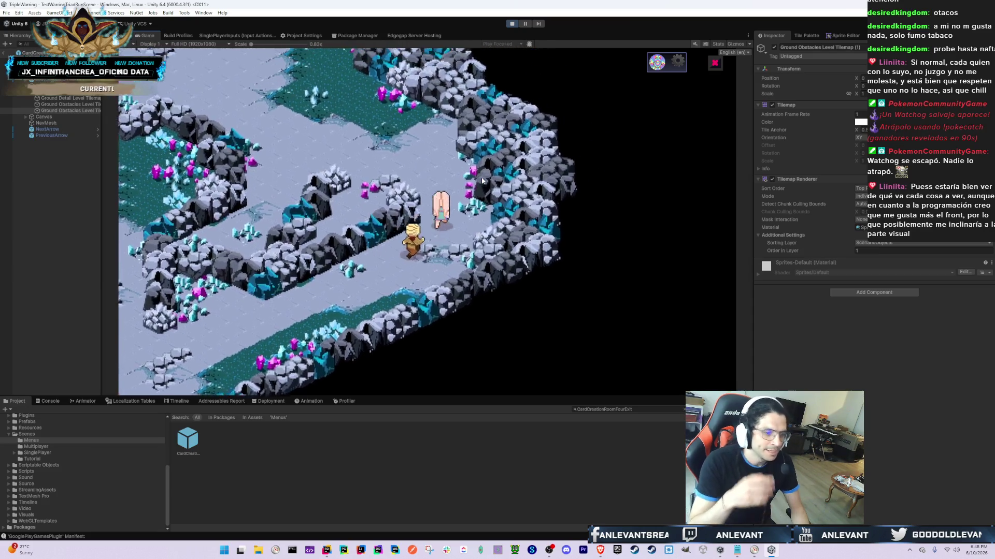
key("w")
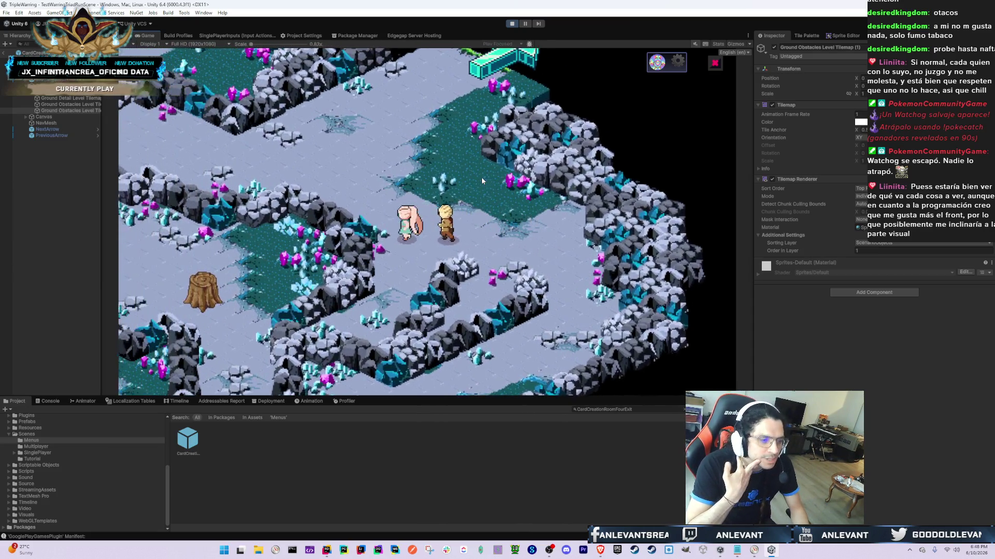
key("a")
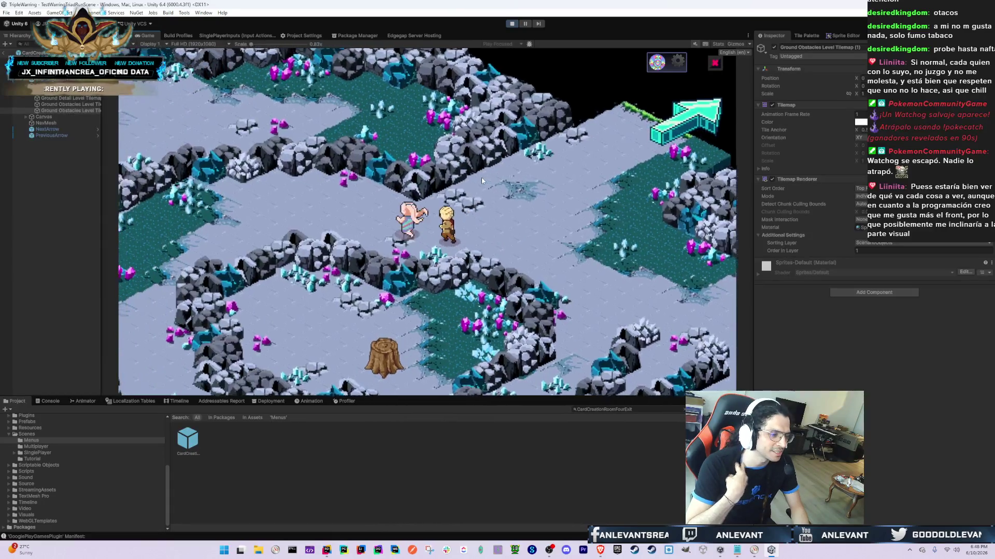
key("a")
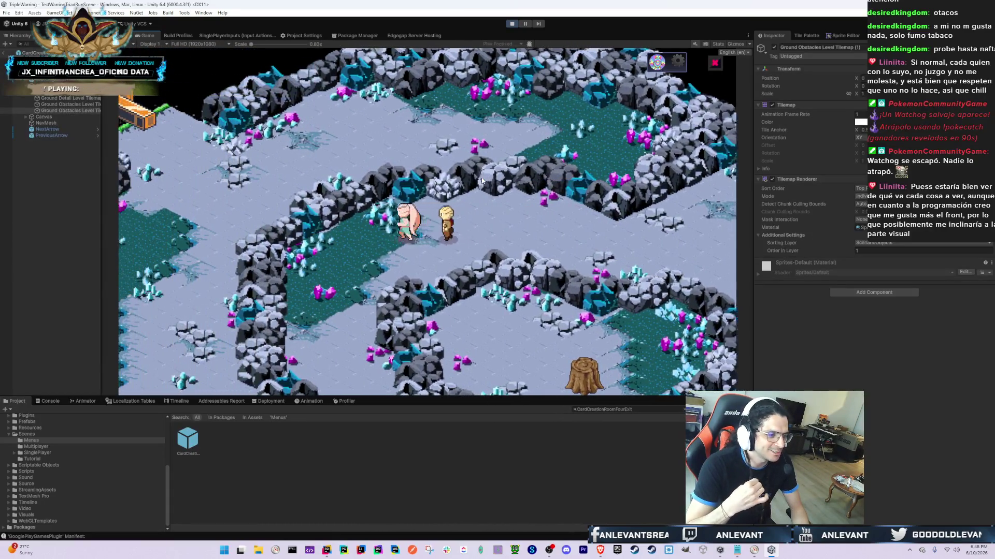
key("s")
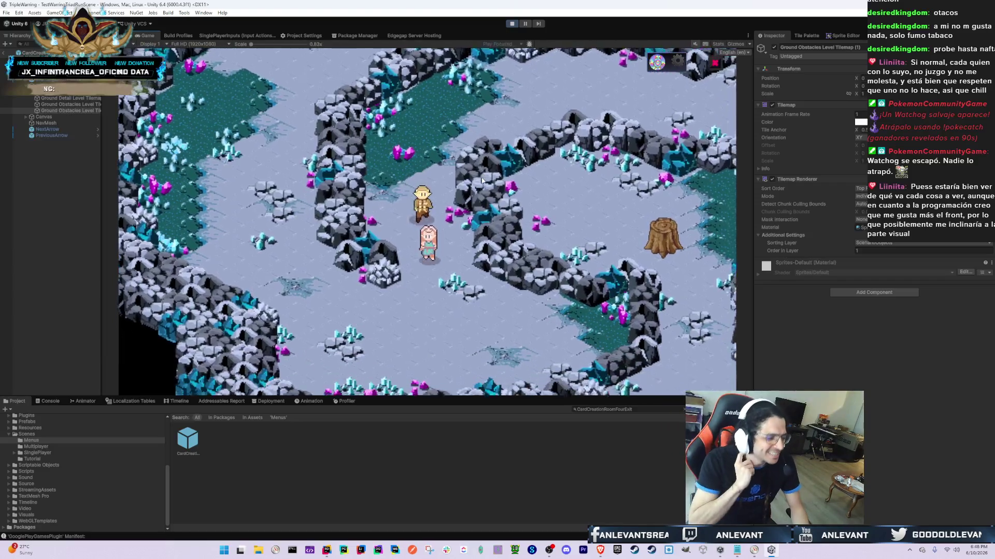
key("a")
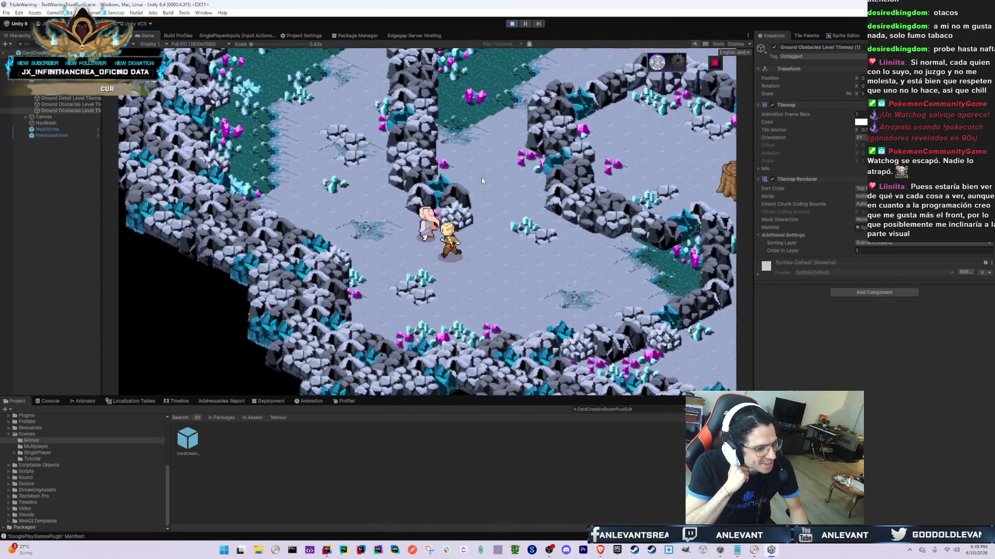
key("w")
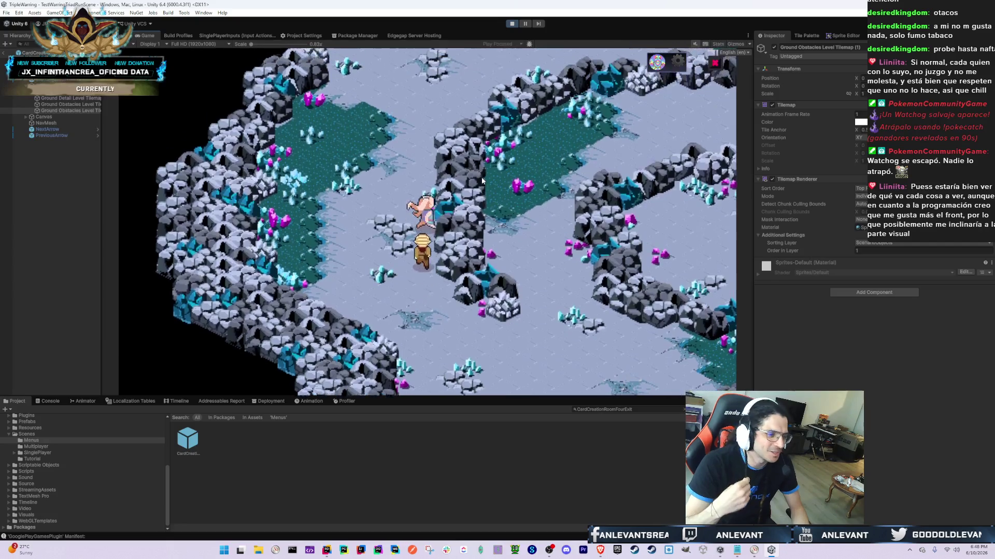
key("w")
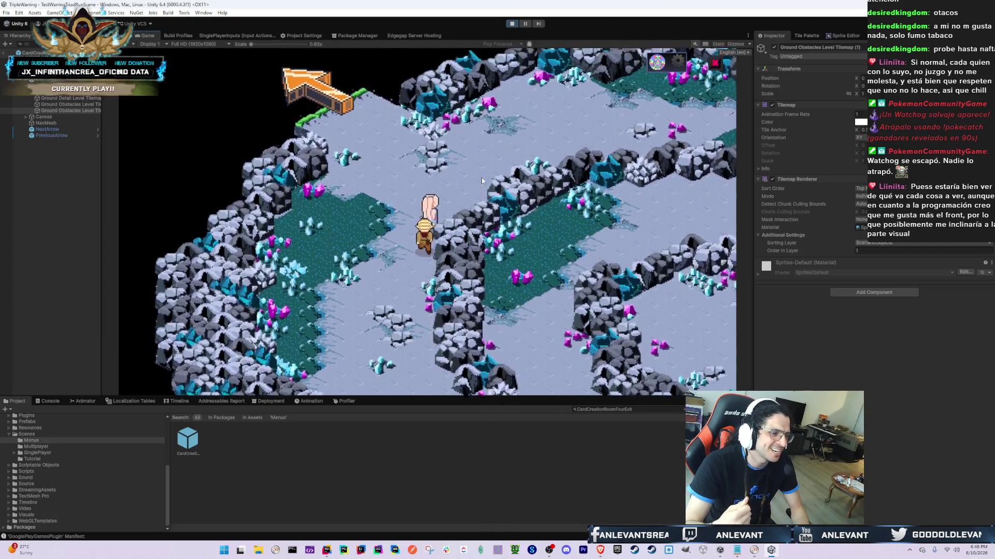
key("w")
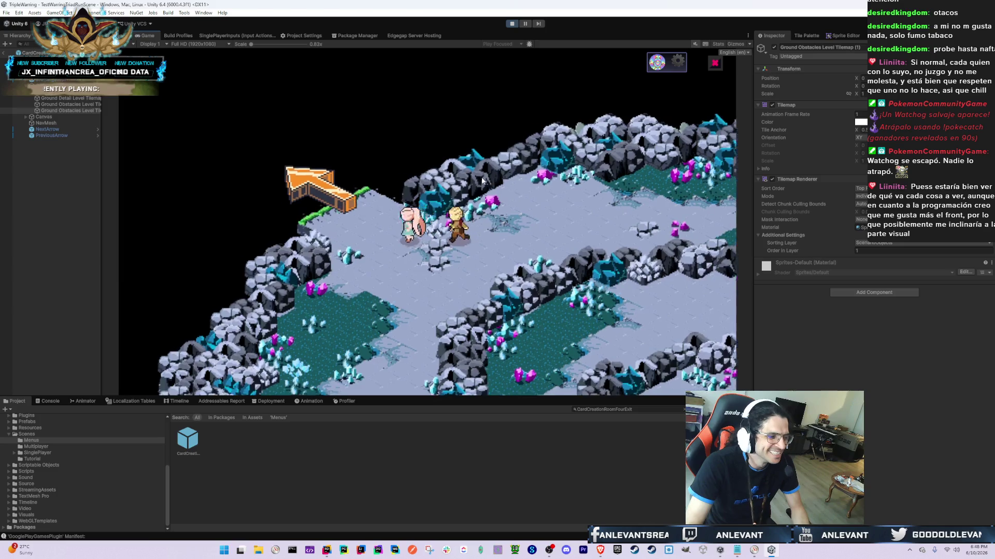
key("s")
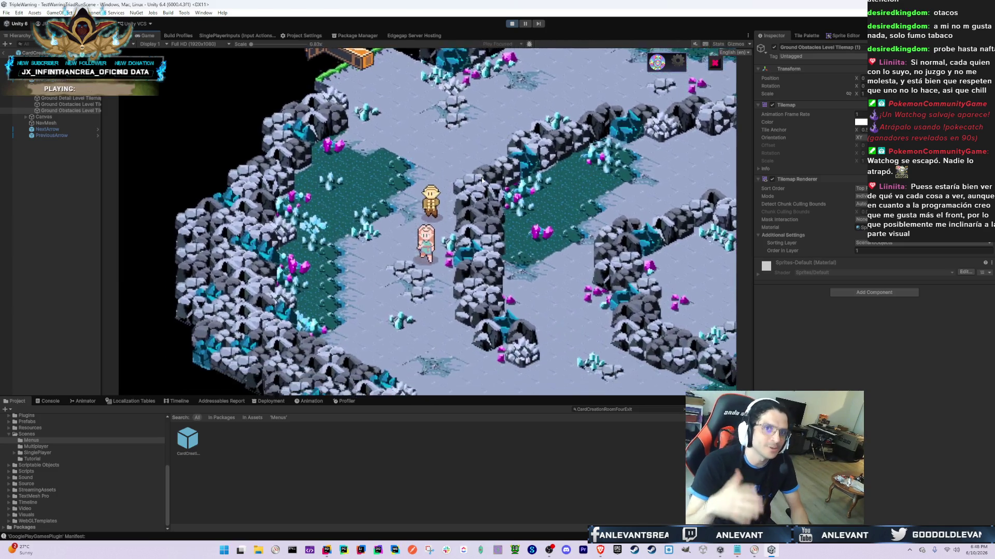
key("s")
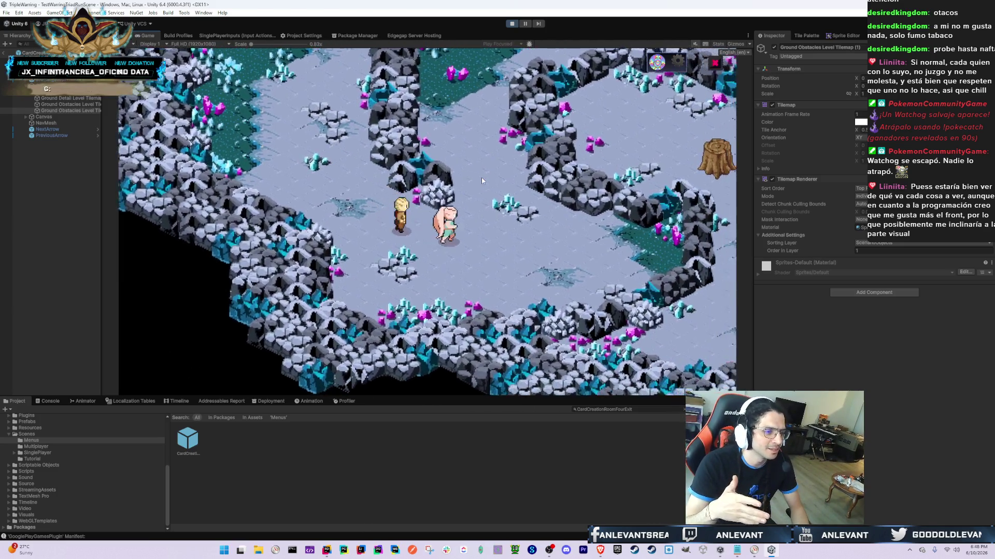
key("d")
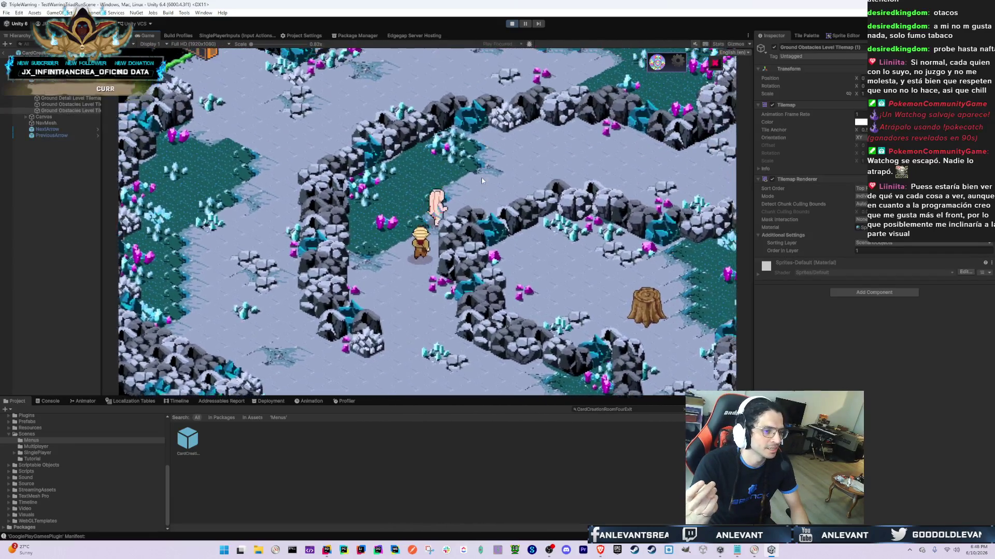
key("d")
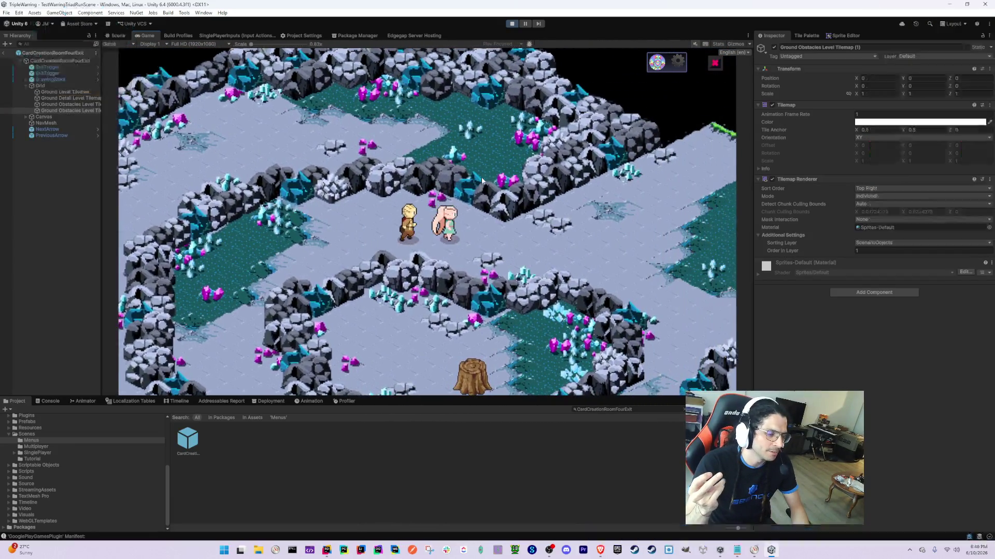
key("d")
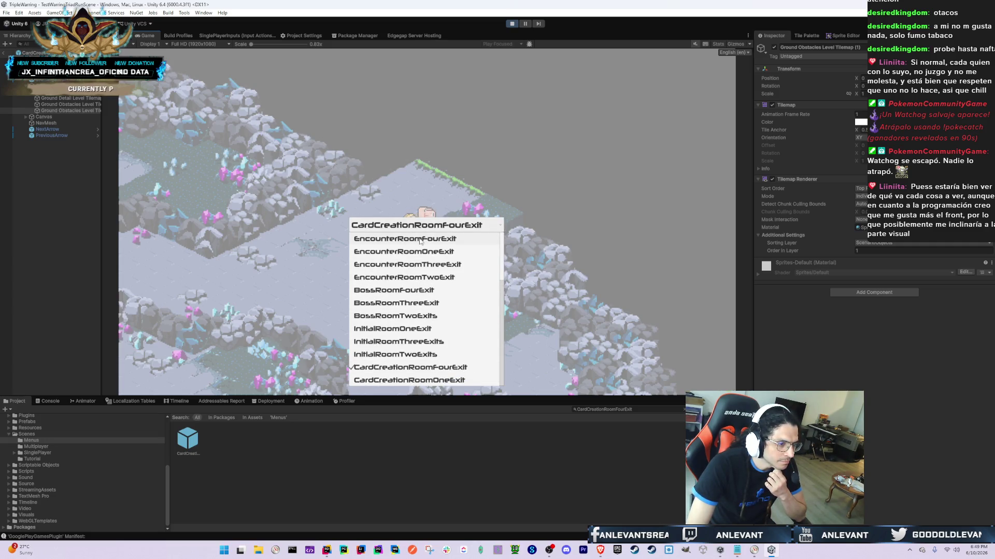
Step: Pick EncounterRoomFourExit in the game's room list to load it
left_click(420, 239)
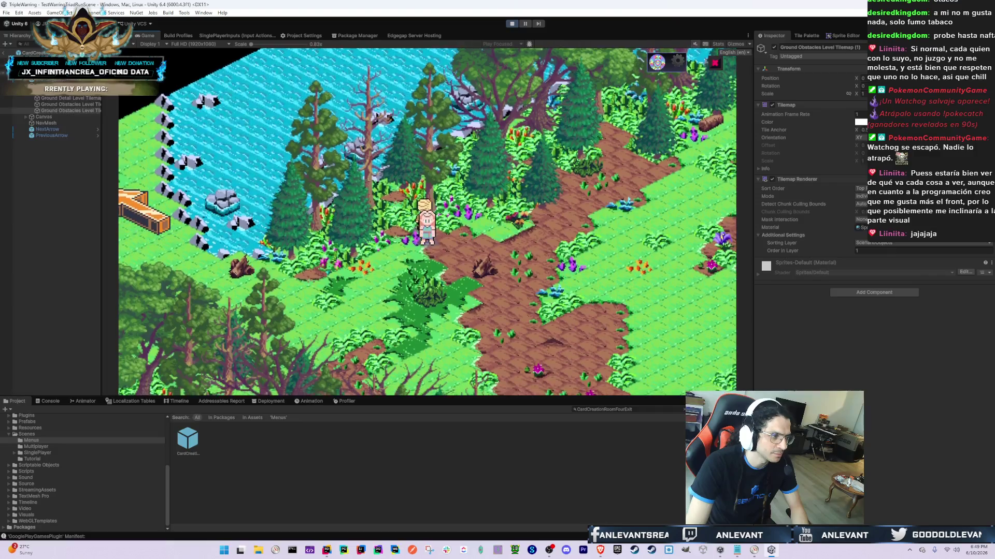
Step: Expand the EncounterRoomFourExit(Clone) room's children in the Hierarchy and bring up the Tile Palette
left_click(49, 92)
left_click(13, 53)
left_click(64, 150)
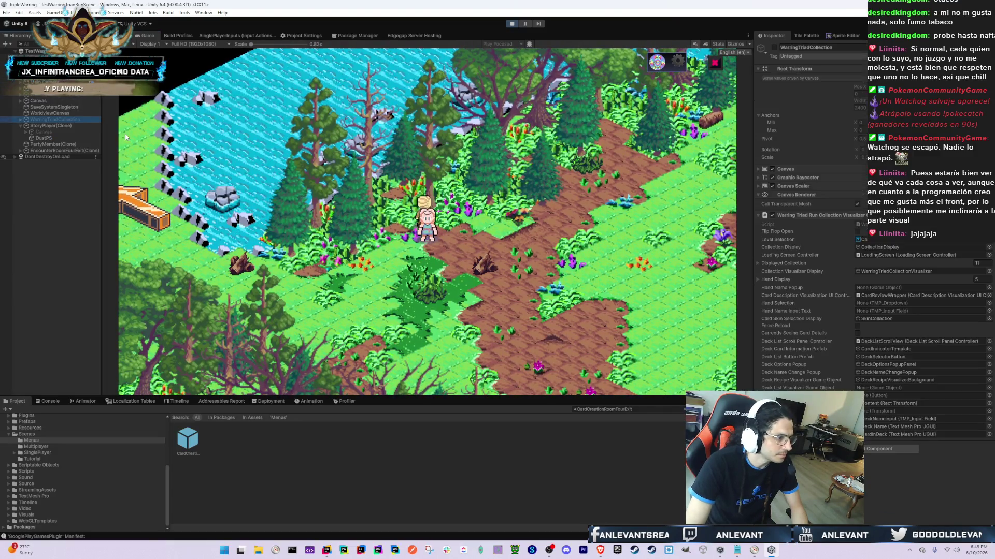
key("Right")
key("Down")
key("Down")
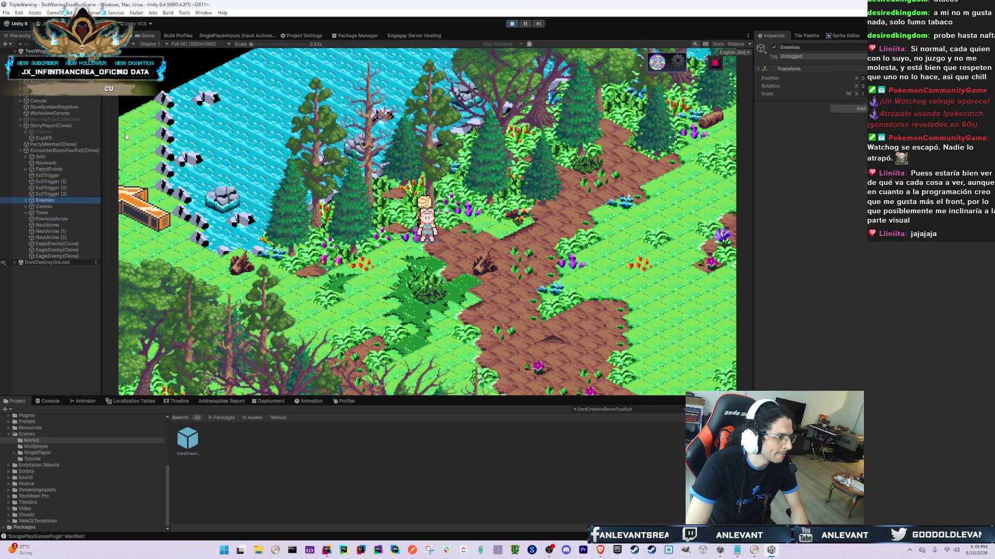
key("Up")
key("Up")
key("Up")
key("Up")
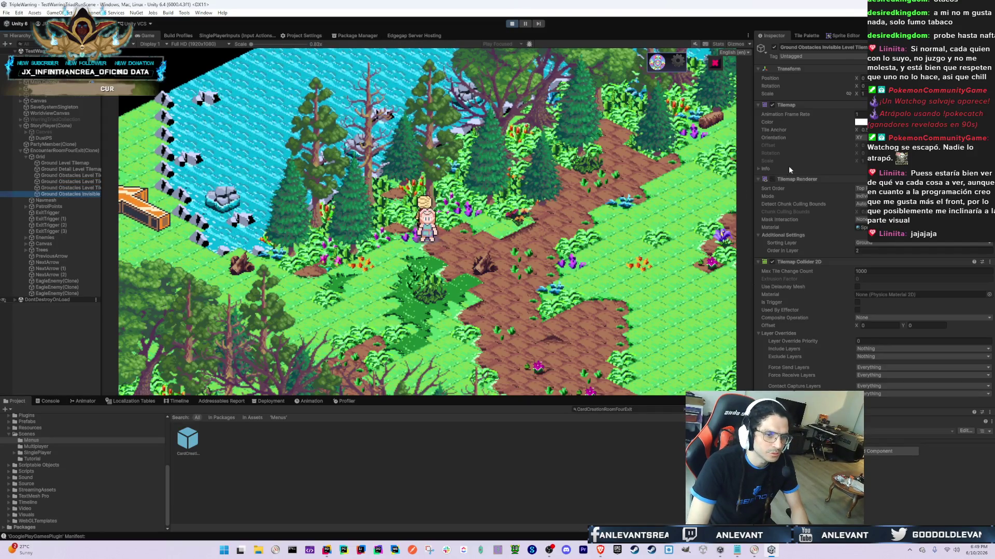
left_click(466, 193)
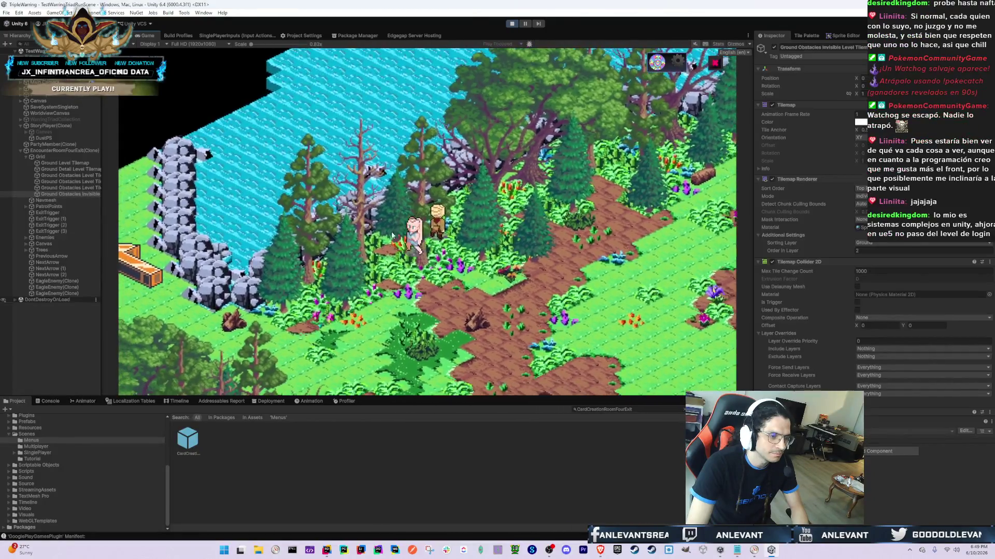
left_click(806, 35)
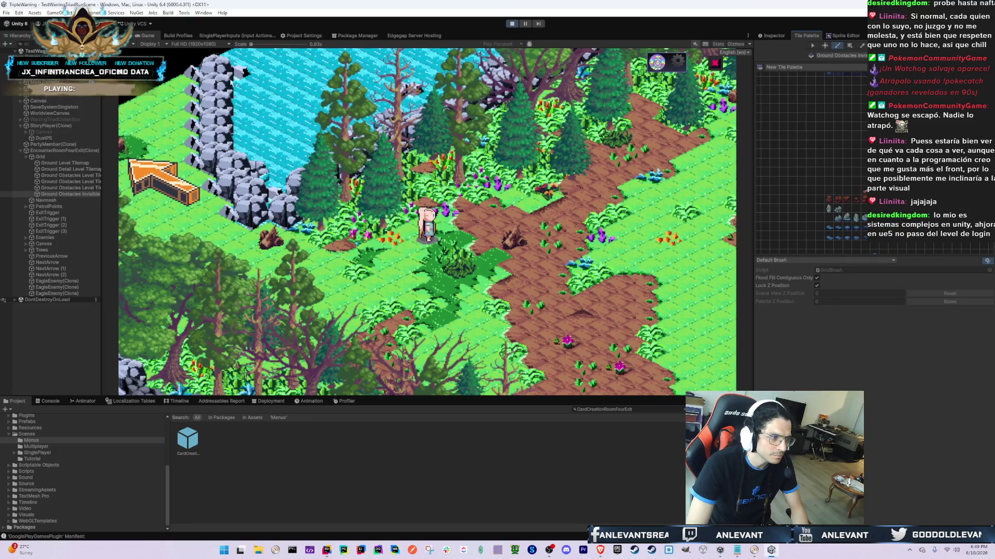
left_click(124, 35)
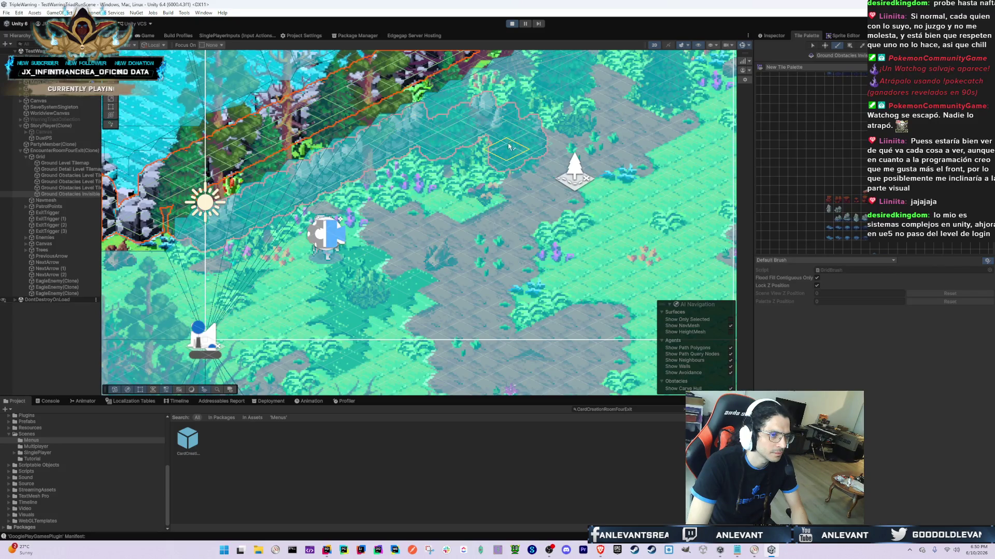
left_click_drag(554, 92, 423, 234)
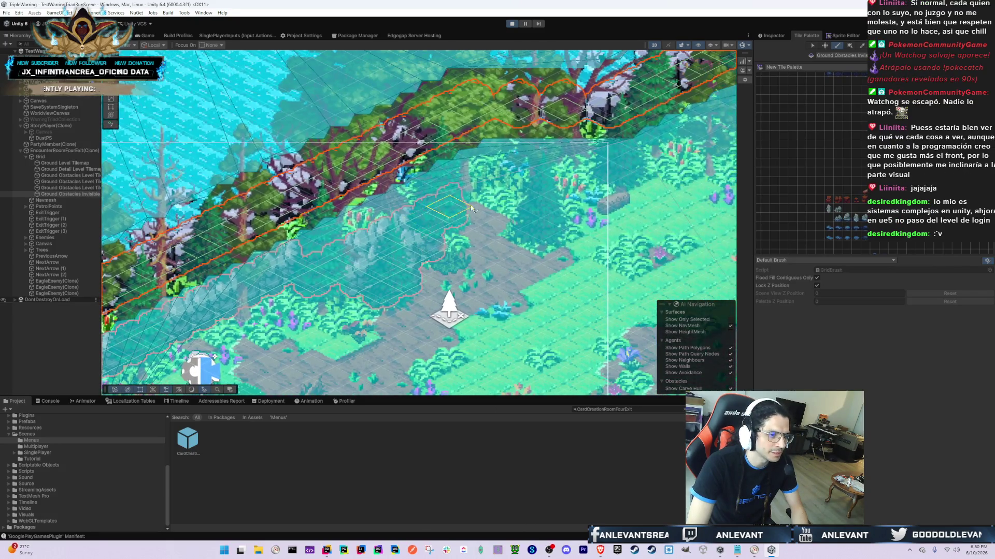
left_click_drag(645, 157, 473, 253)
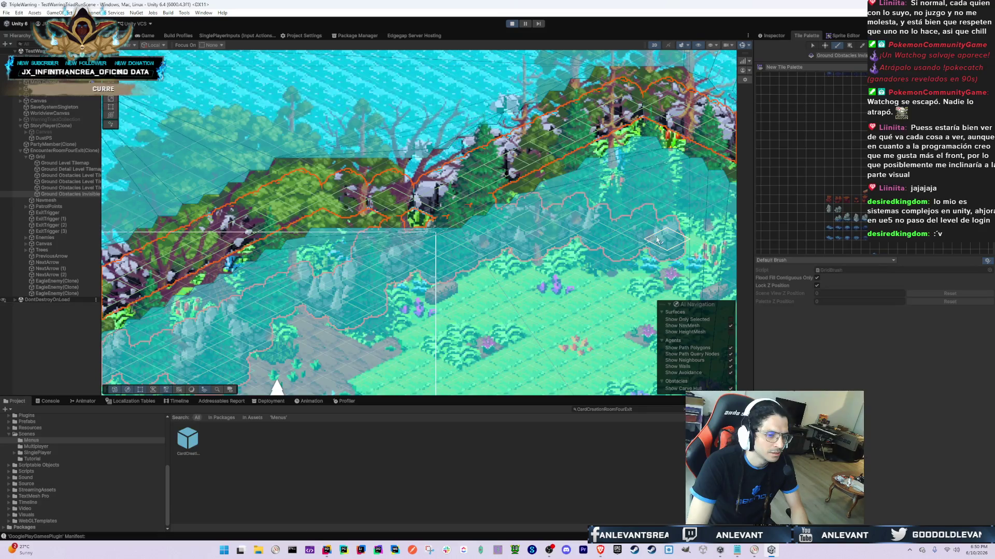
left_click_drag(657, 239, 438, 188)
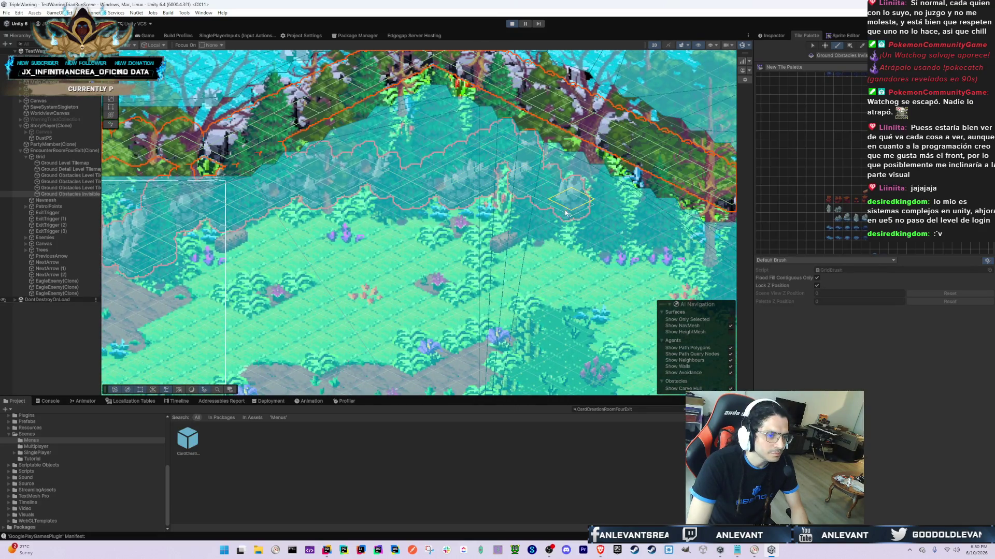
left_click_drag(646, 222, 453, 157)
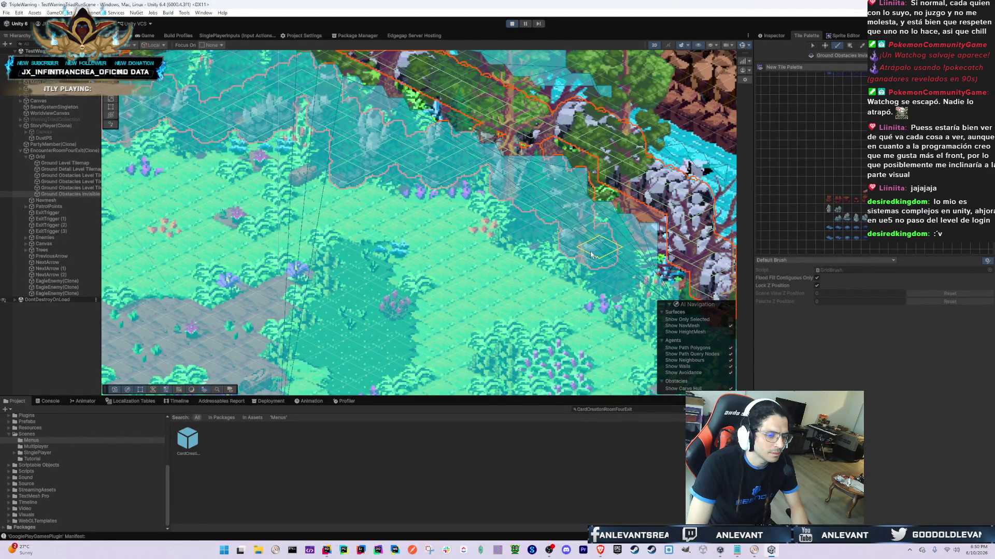
left_click(150, 35)
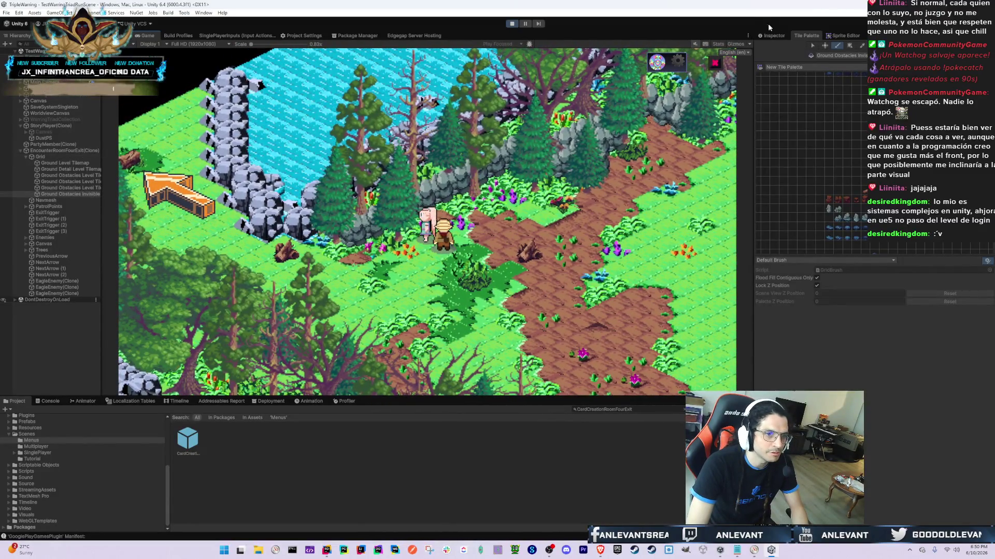
Step: Walk the player up, left, then down-left across the forest level with W, A, S, D
left_click(771, 36)
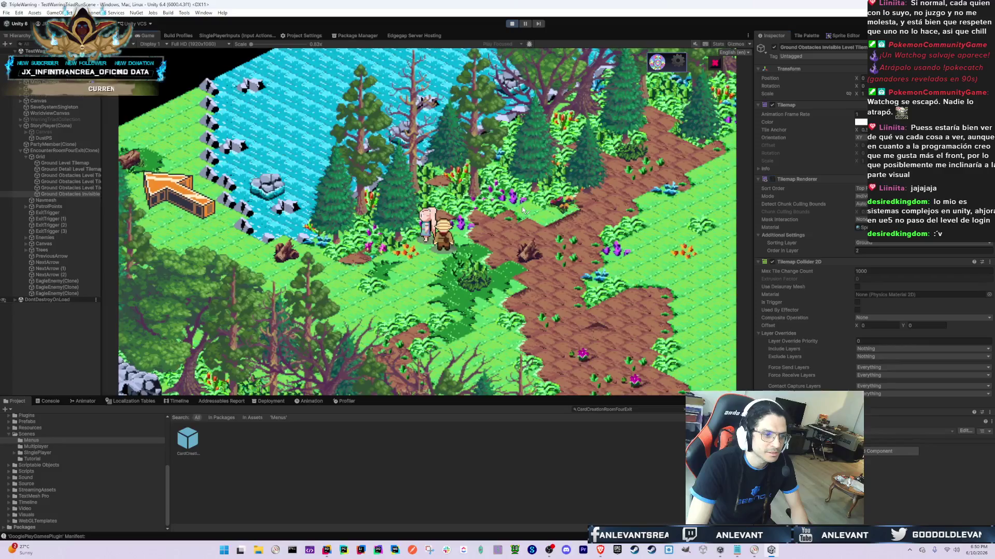
key("w")
key("w")
key("w")
key("w")
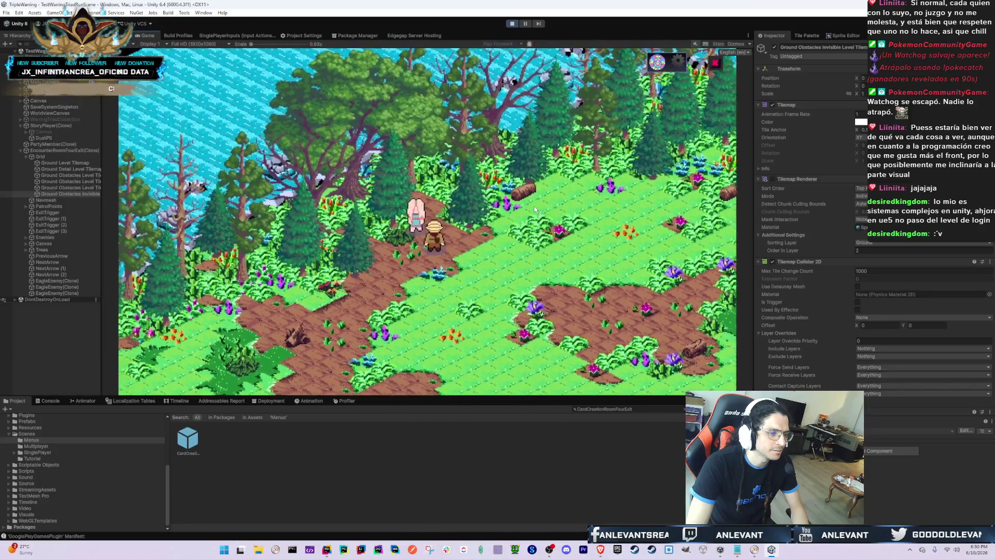
key("a")
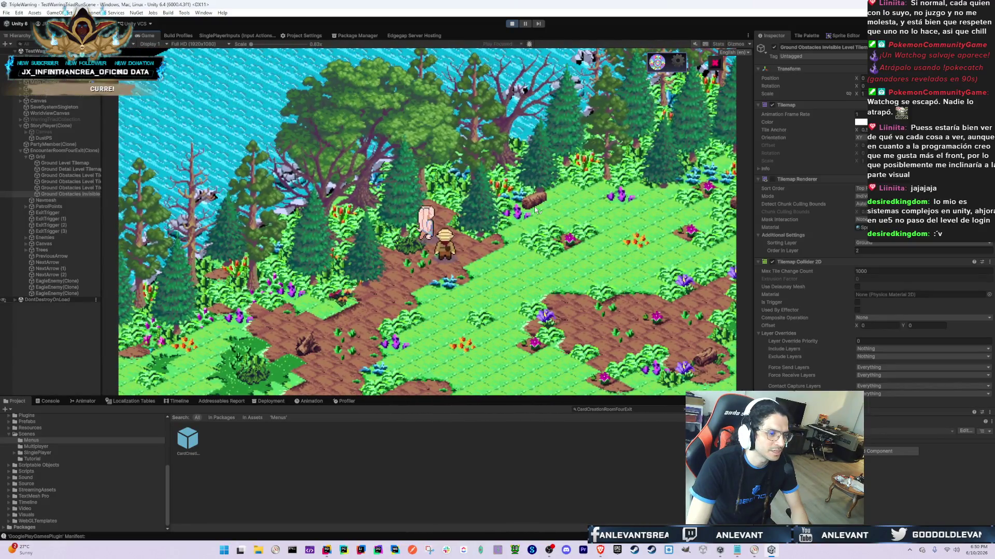
key("d")
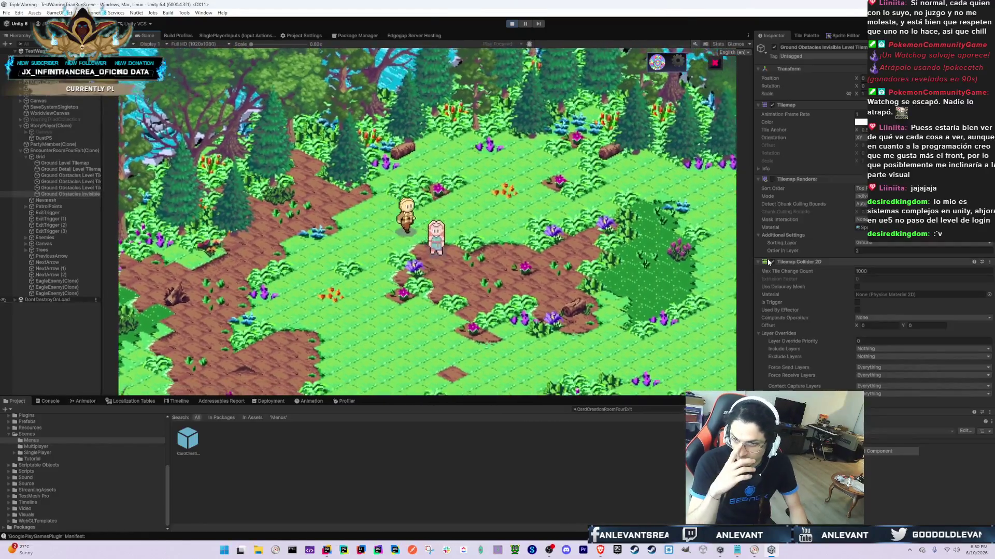
key("d")
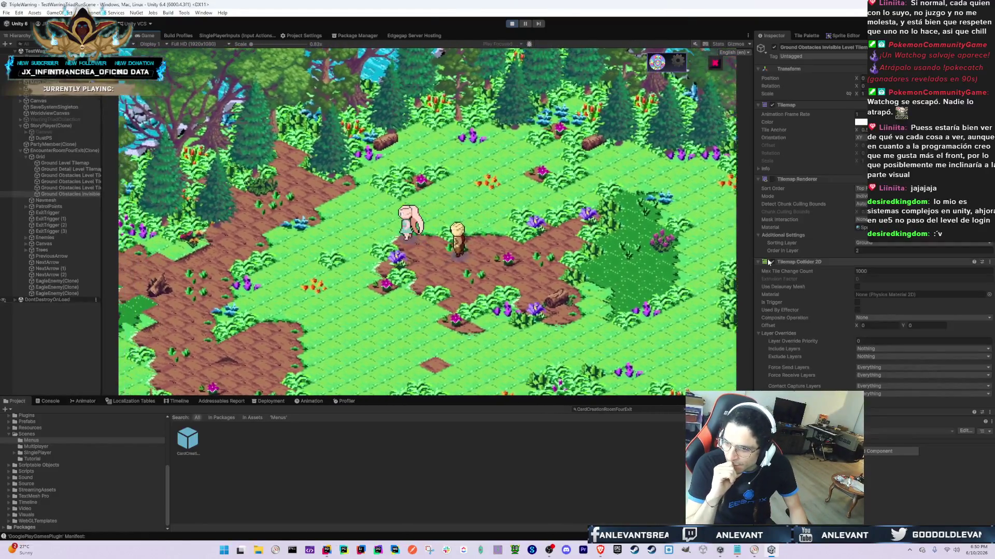
key("s")
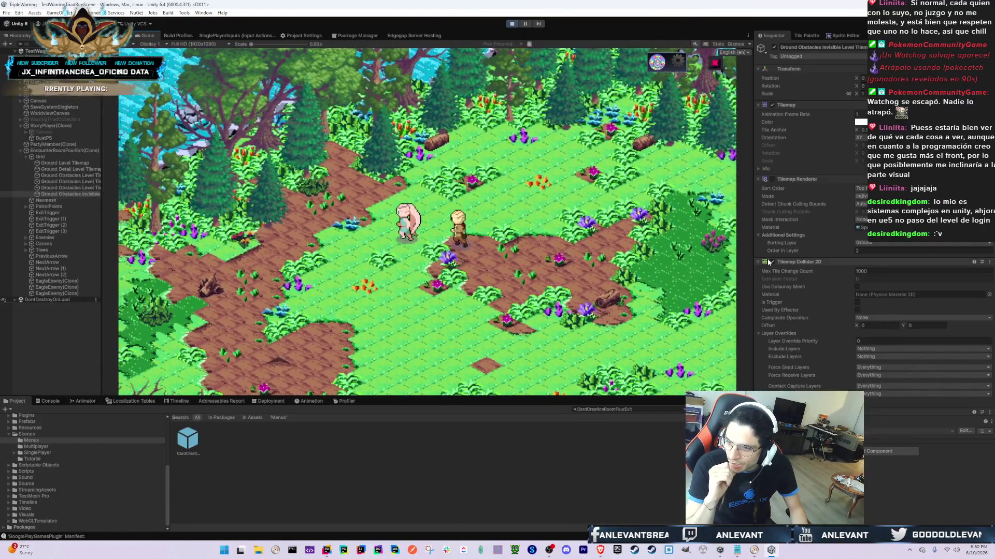
key("s")
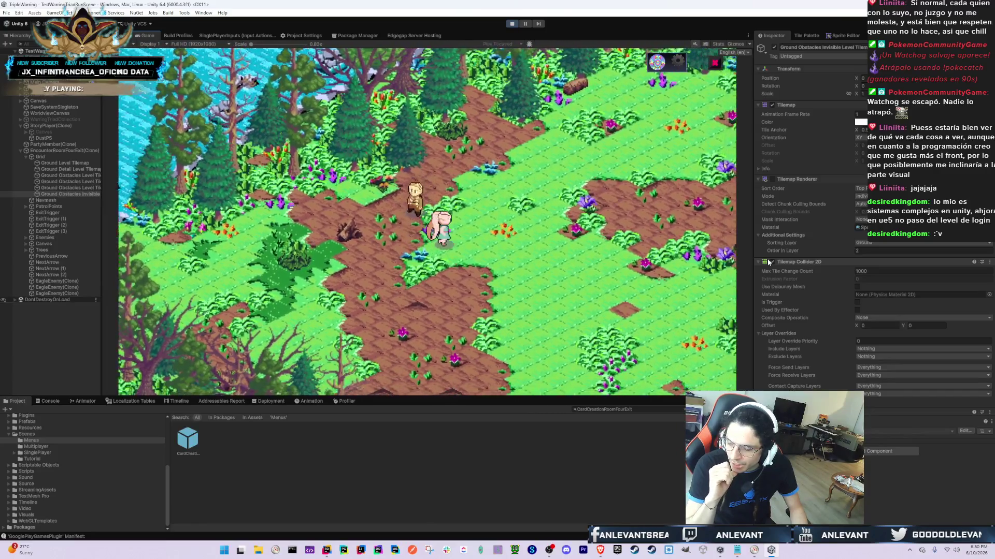
key("s")
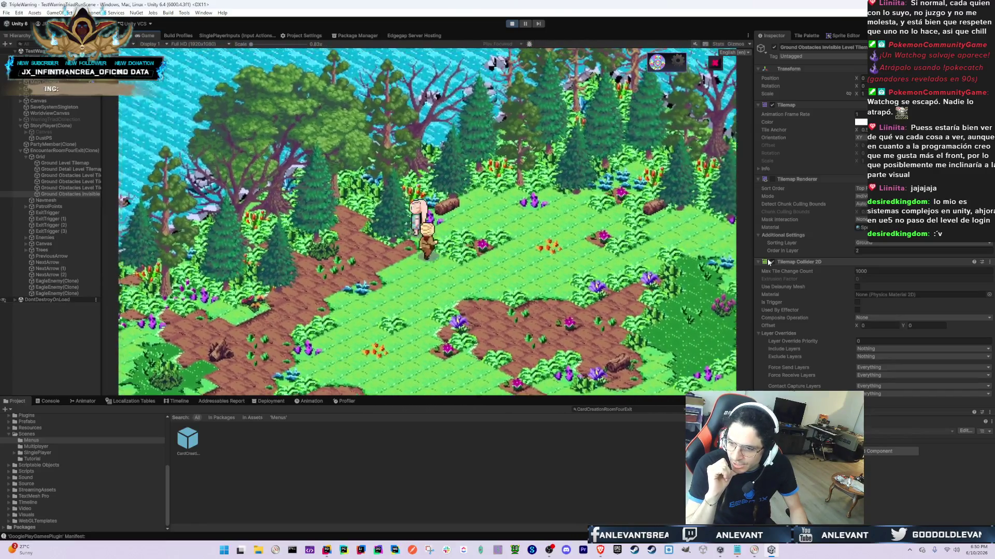
Step: Walk the player up toward the trees, then right along the path to the cliffs
key("w")
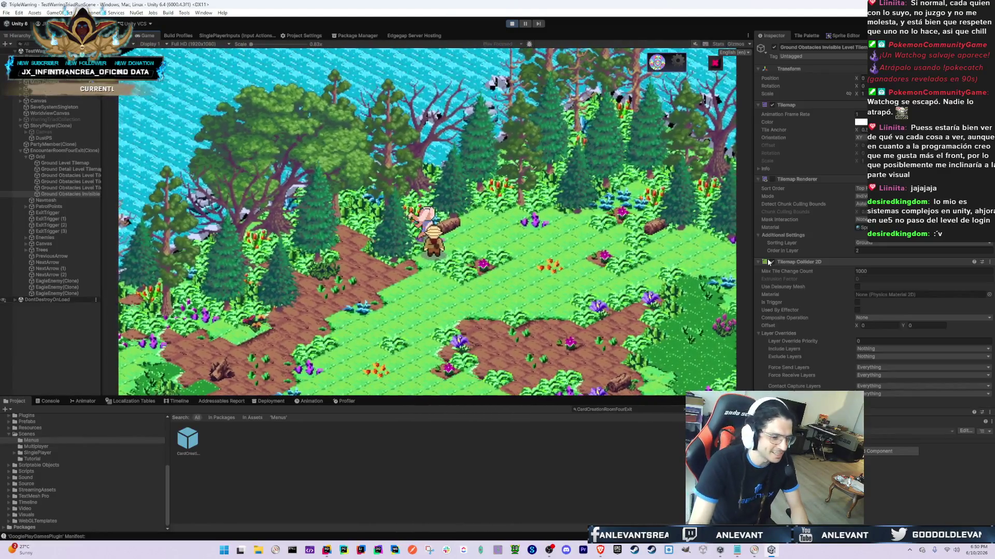
key("a")
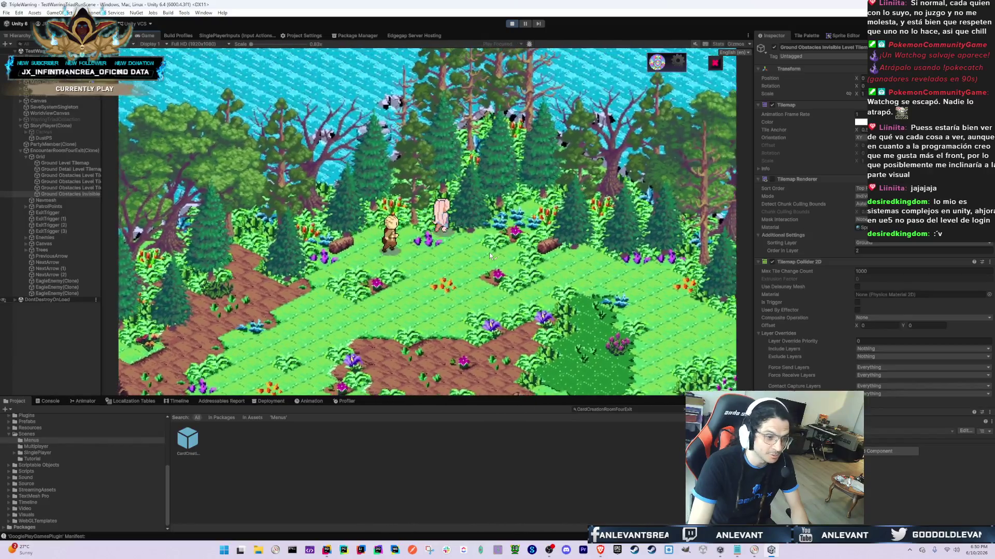
key("d")
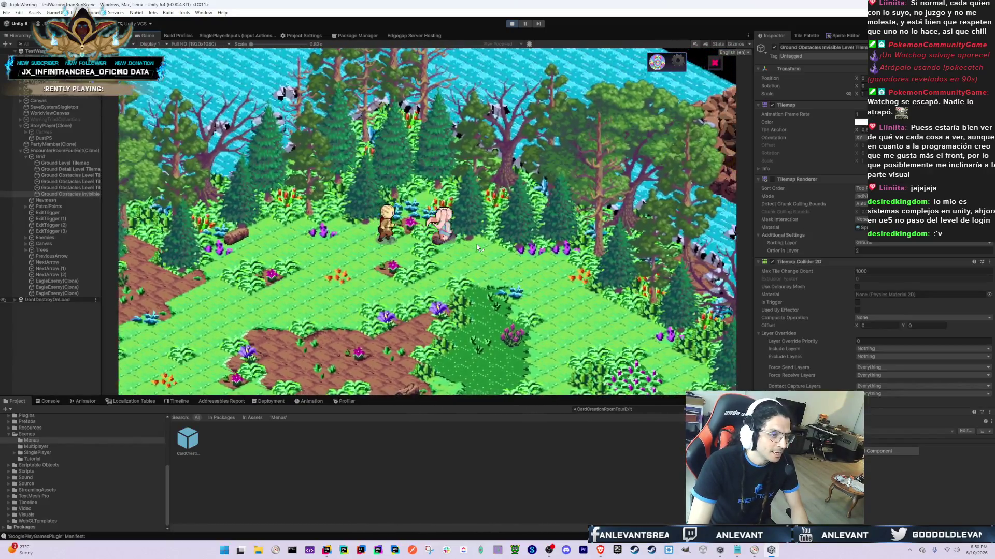
key("w")
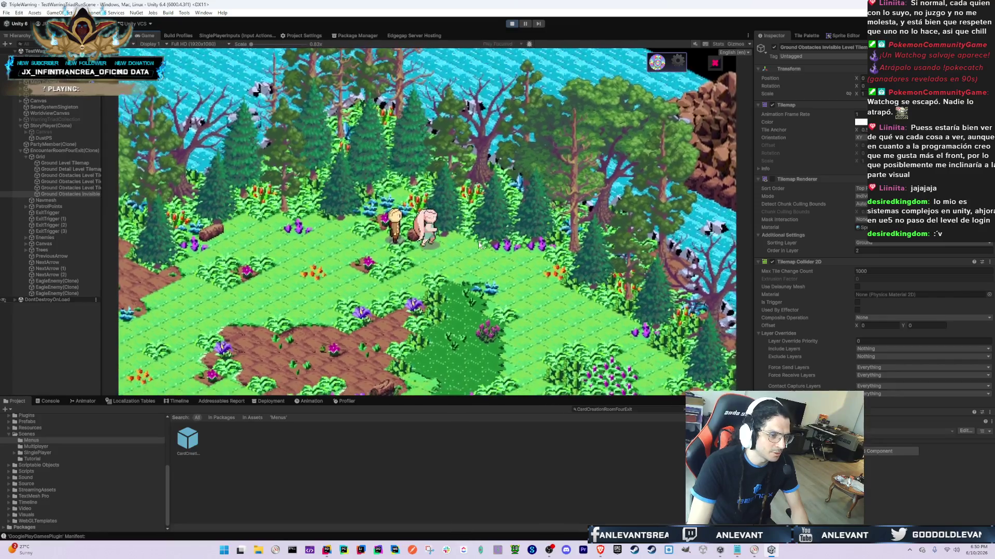
key("s")
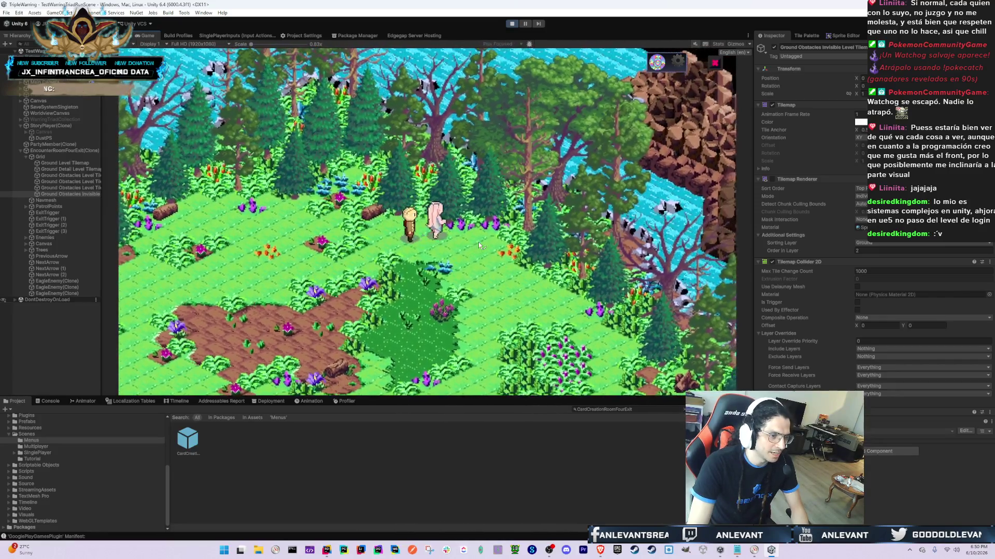
key("d")
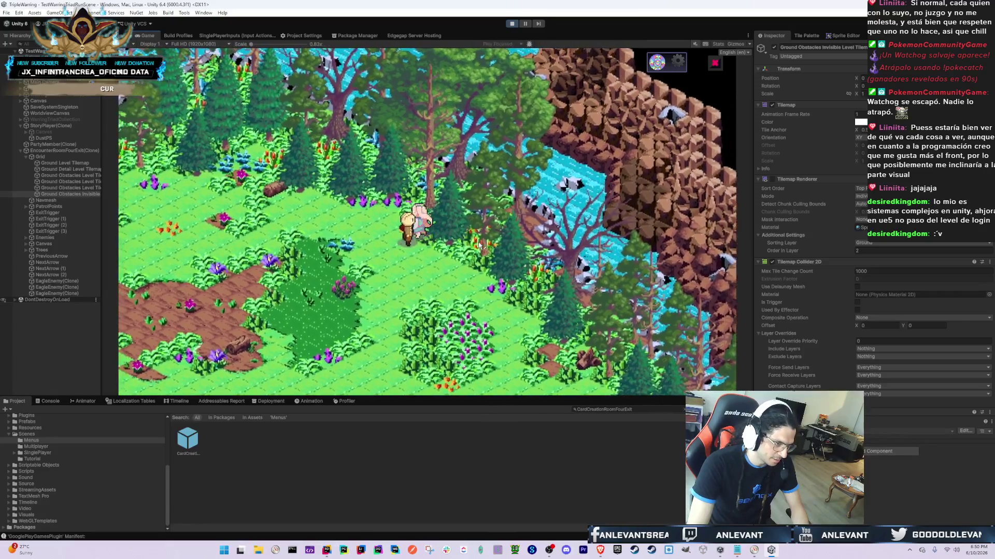
key("s")
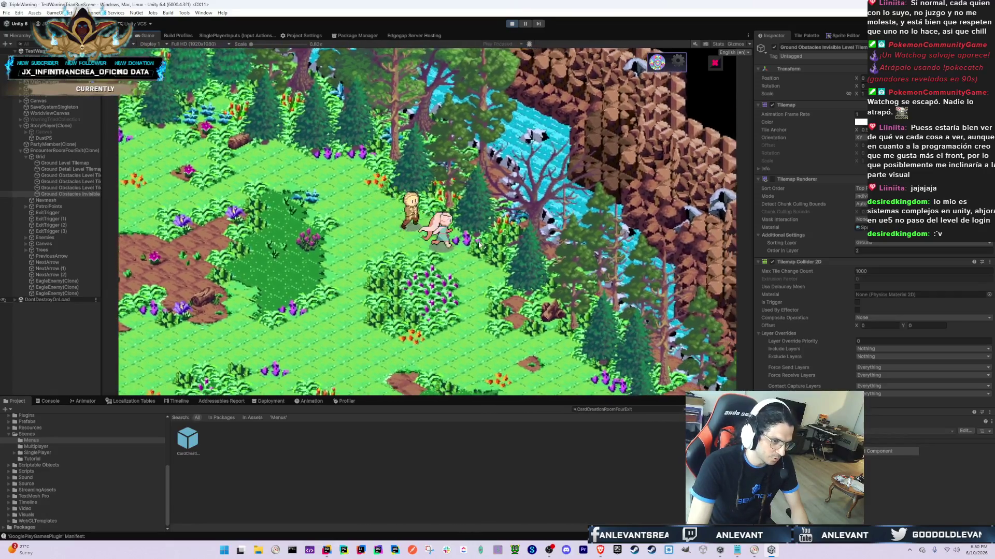
key("d")
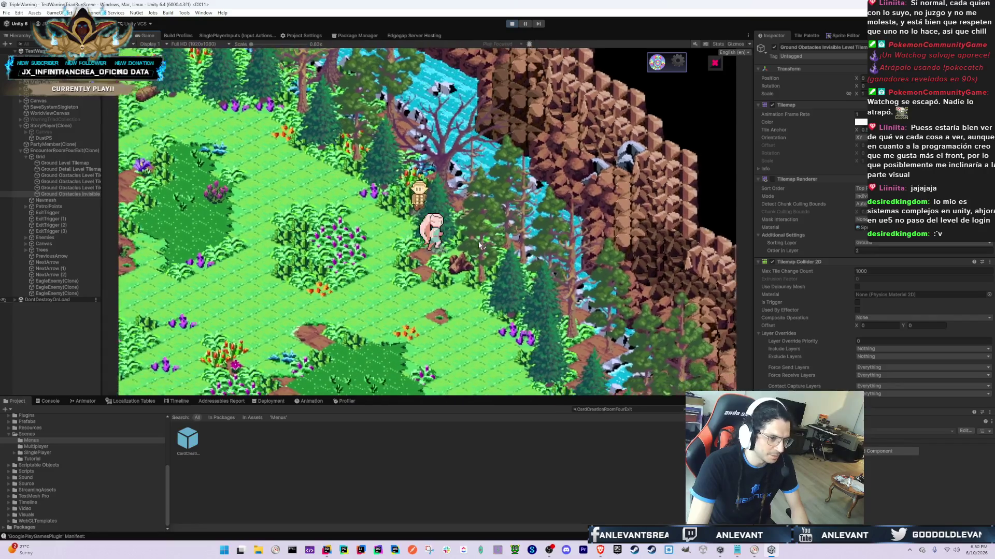
key("s")
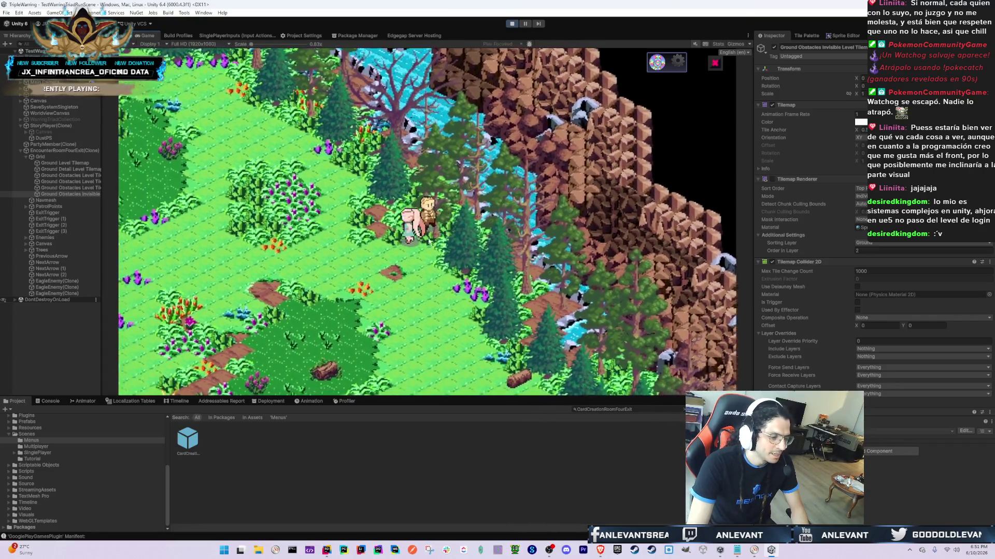
key("a")
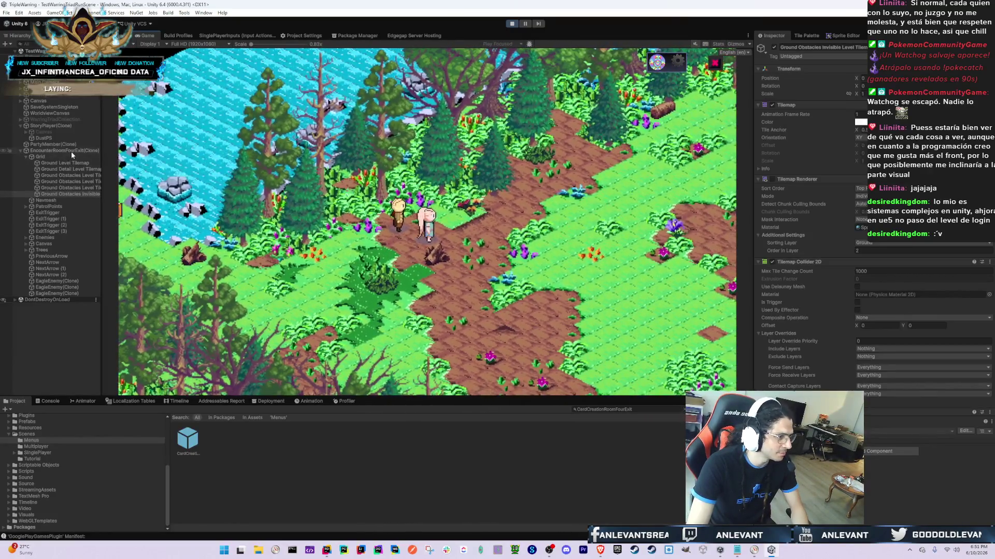
Step: Search the Project for EncounterRoomFourExit and open its prefab, ignoring the modifications warning
left_click(70, 150)
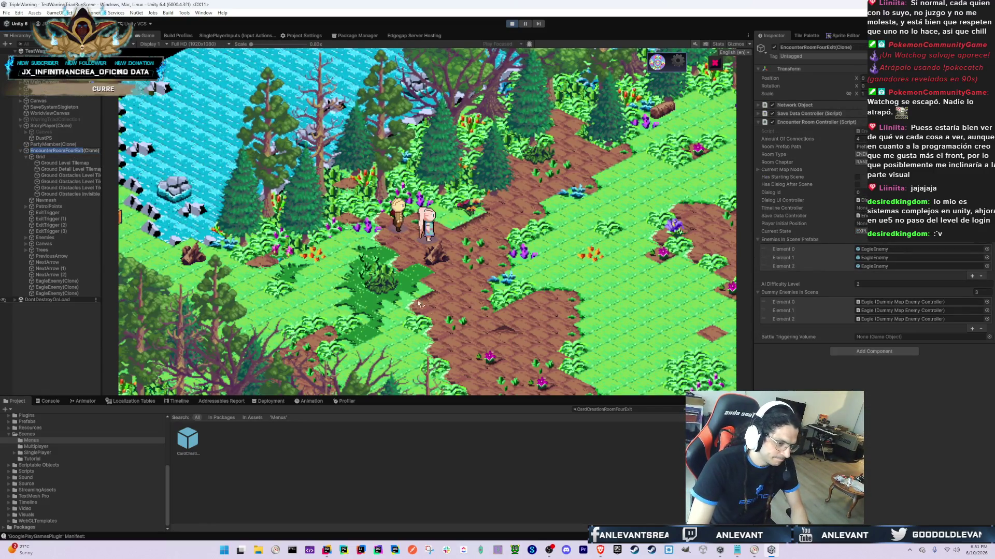
left_click(663, 408)
type("EncounterRoomFourExit")
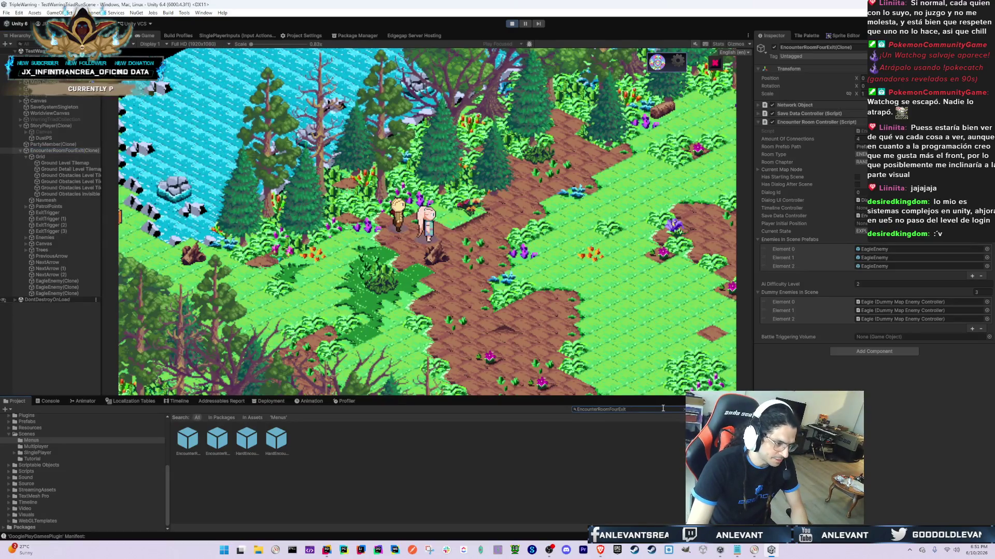
double_click(187, 439)
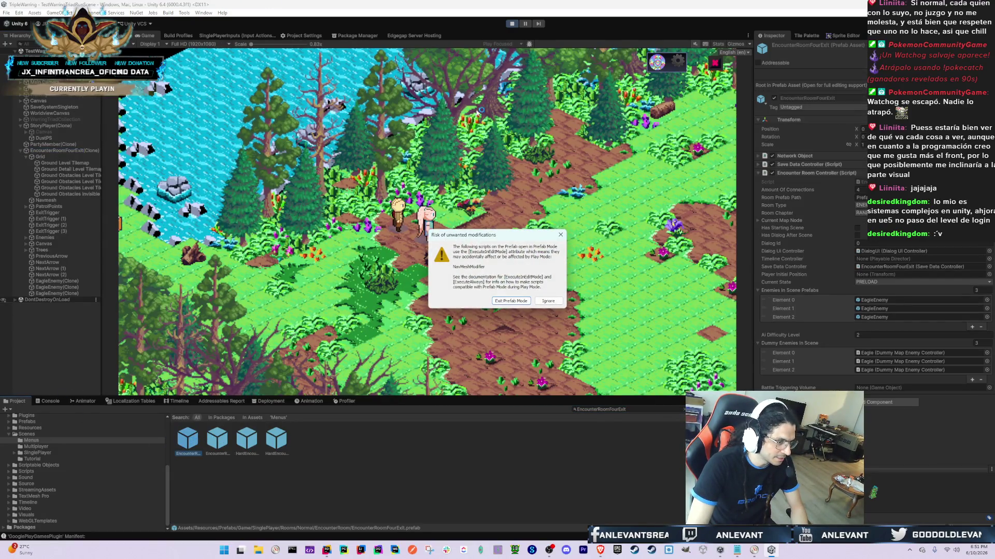
left_click(548, 301)
Step: Show the prefab's forest room map in the Scene view, zoomed in
left_click(122, 35)
scroll(374, 287, "up", 5)
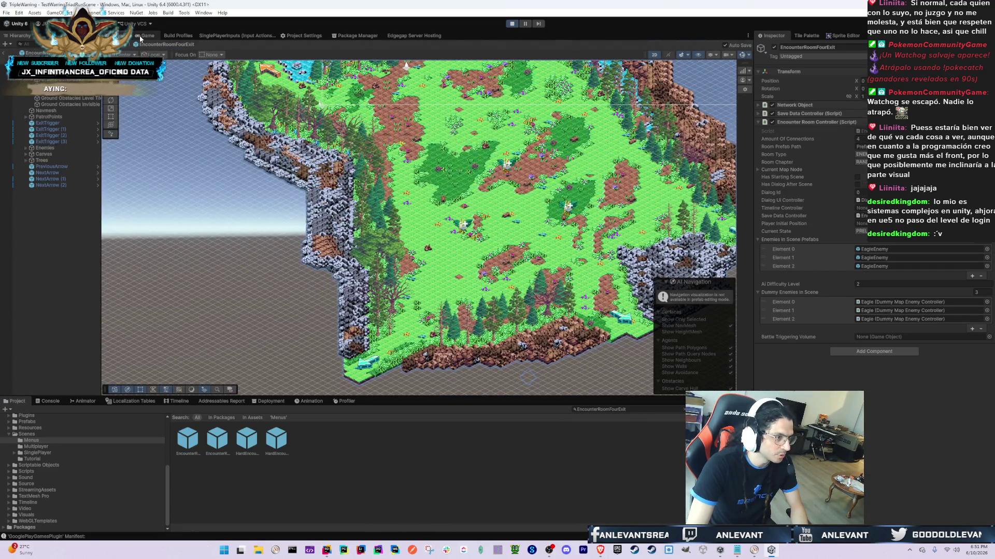
left_click(145, 36)
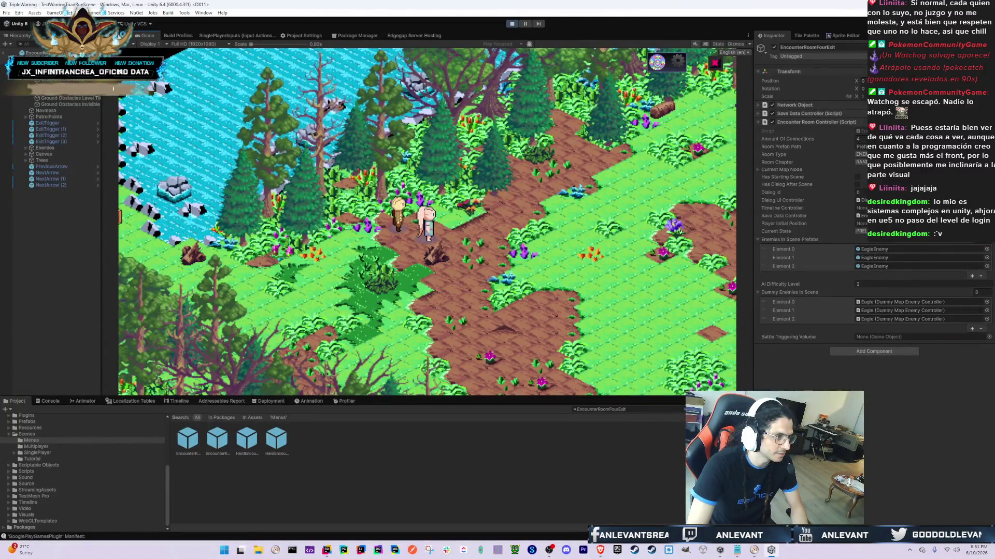
left_click(124, 35)
scroll(400, 217, "up", 3)
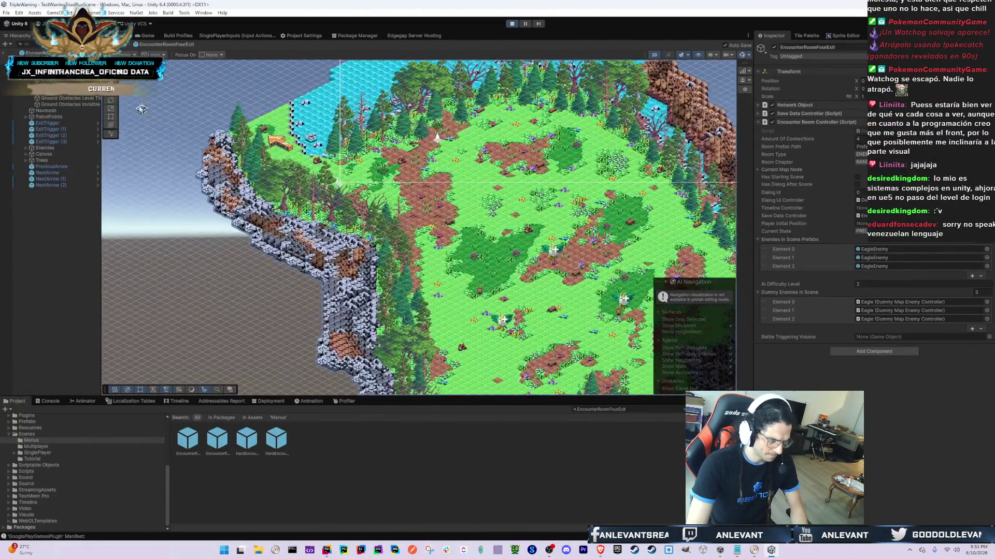
Step: Select the Ground Obstacles Invisible tilemap and briefly toggle its rendering off and on
left_click(83, 98)
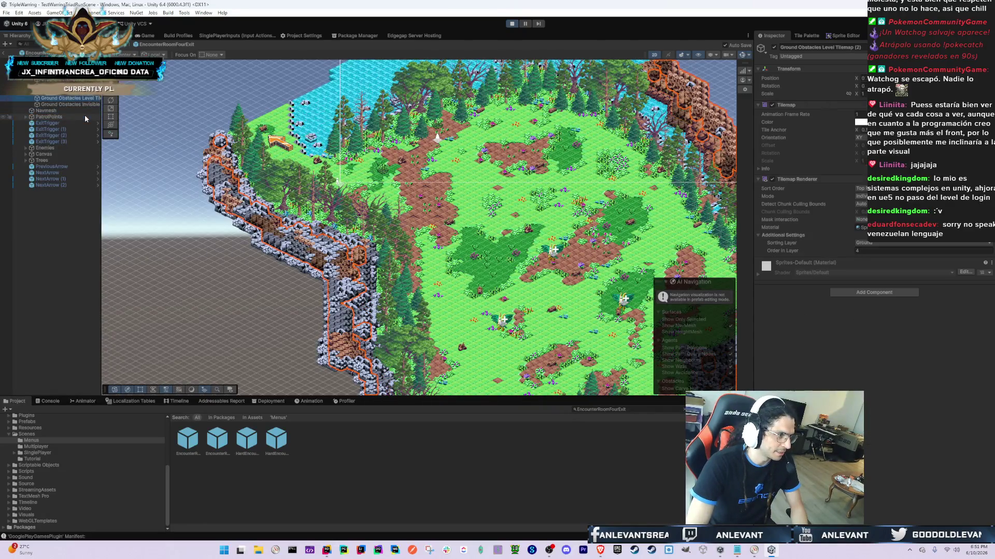
key("Down")
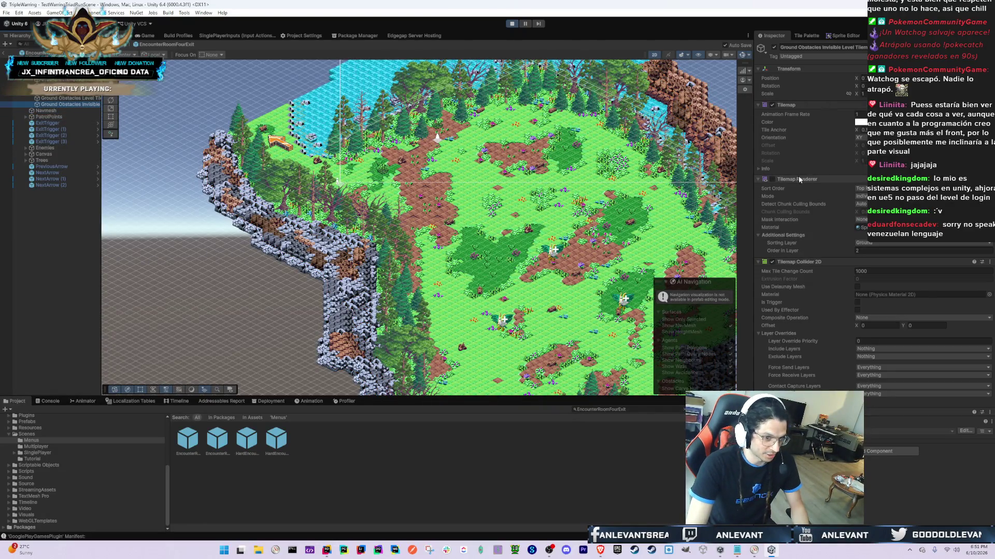
left_click(772, 179)
left_click(772, 179)
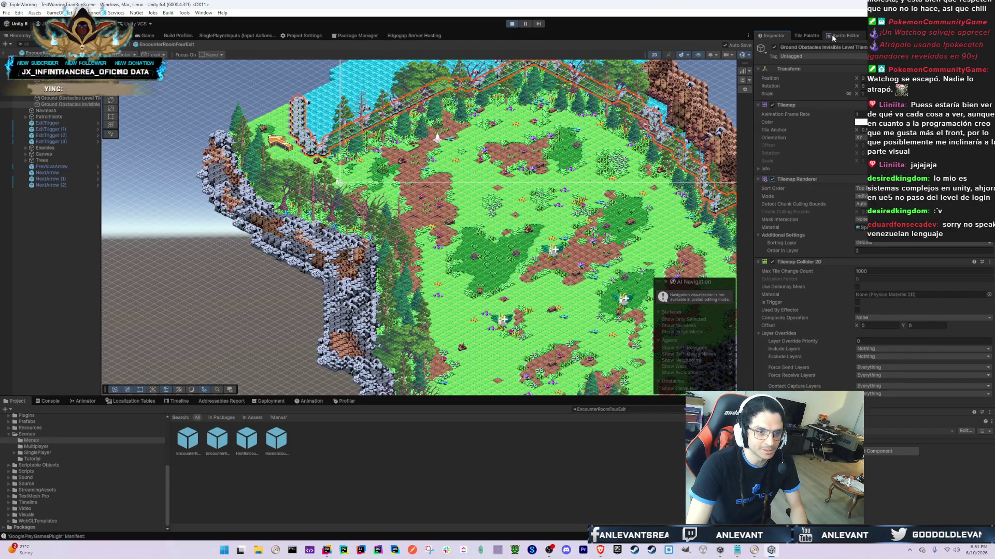
Step: Load VolumeTerrainPalette in the Tile Palette and pick a cyan tile to paint with
left_click(817, 35)
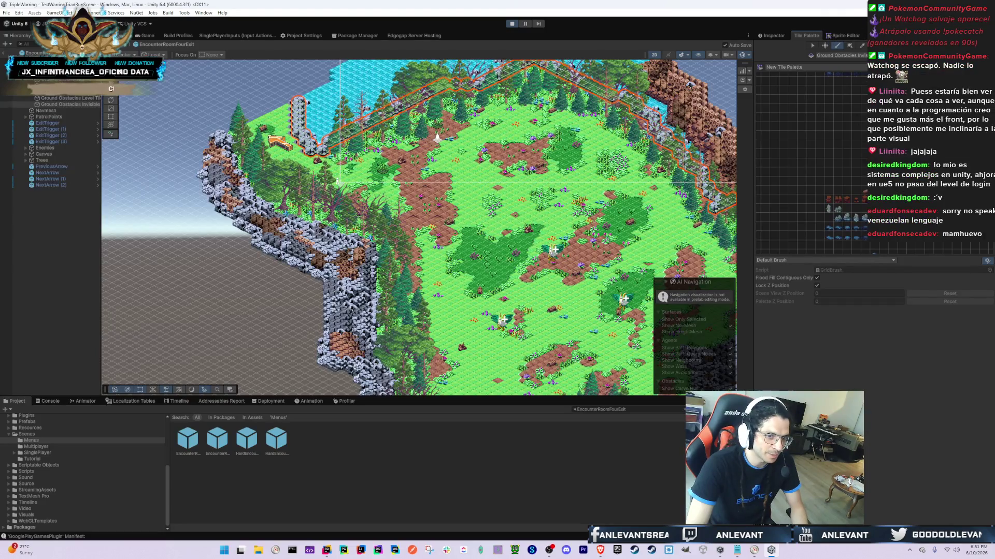
left_click(803, 67)
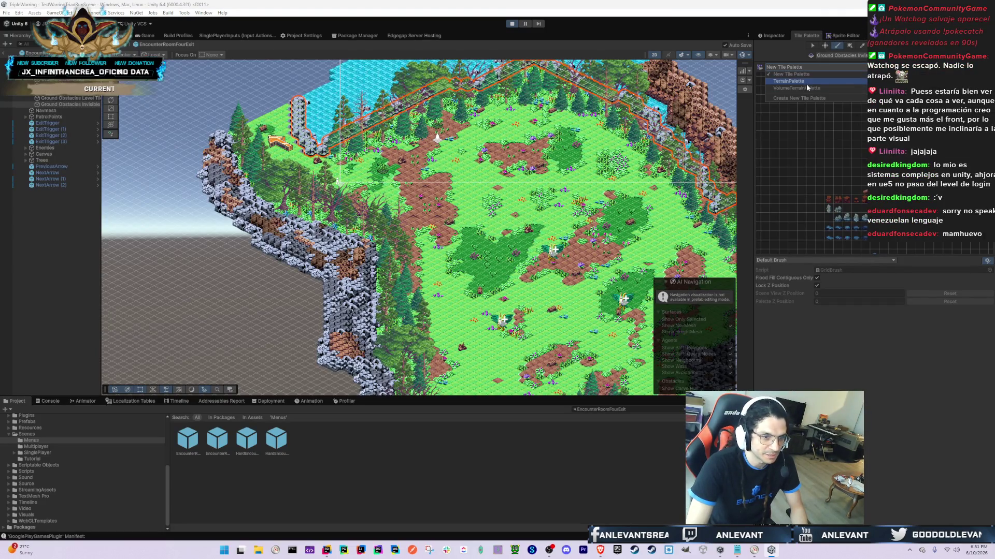
left_click(806, 82)
left_click(804, 67)
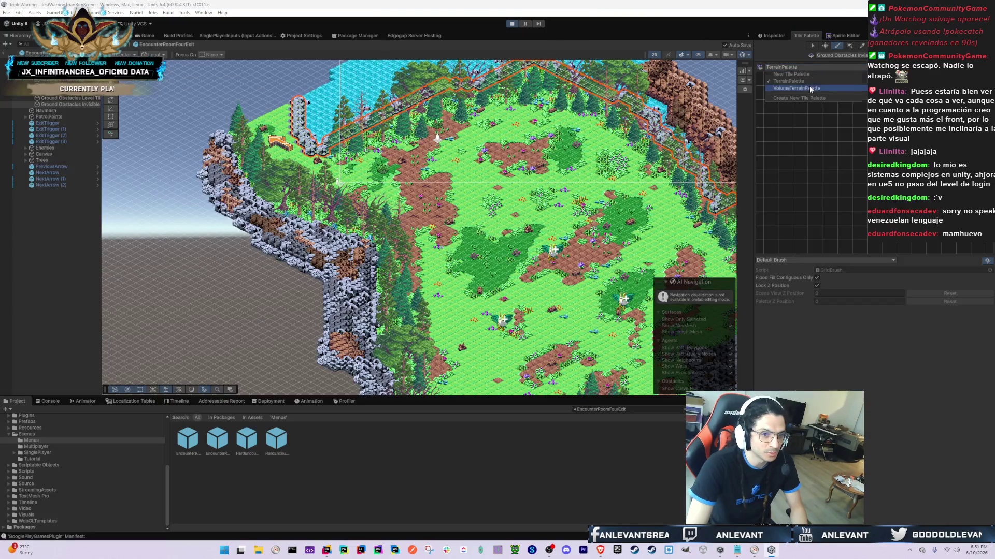
left_click(810, 89)
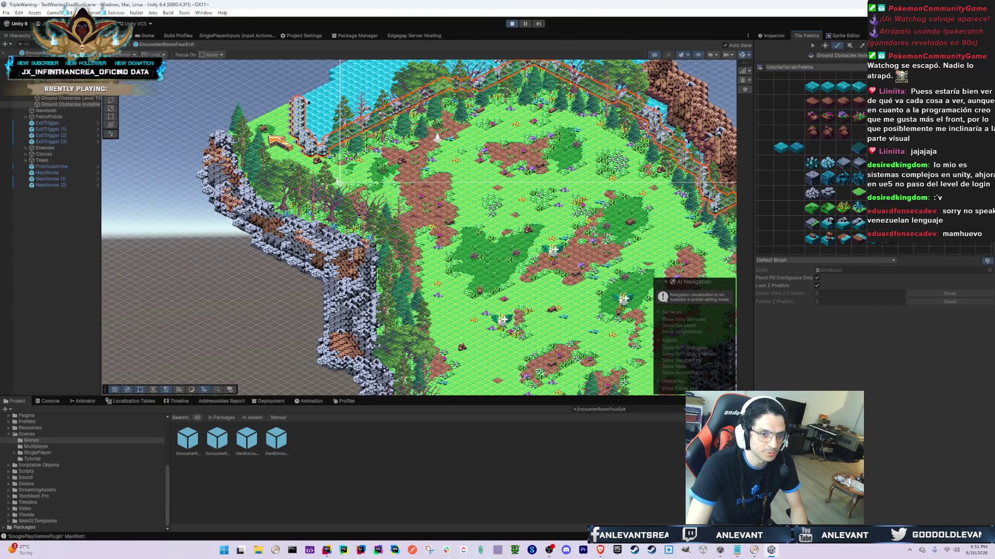
scroll(351, 153, "up", 3)
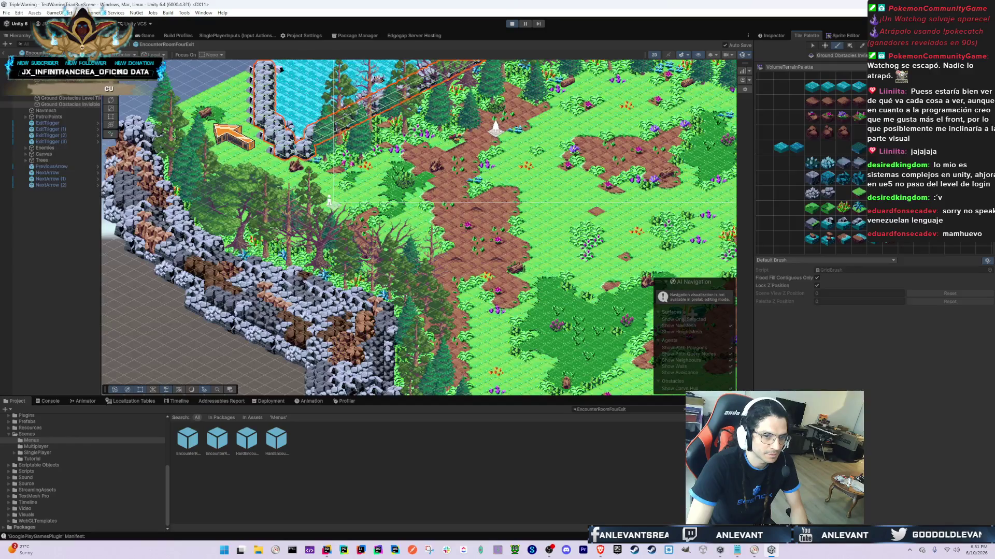
left_click(797, 147)
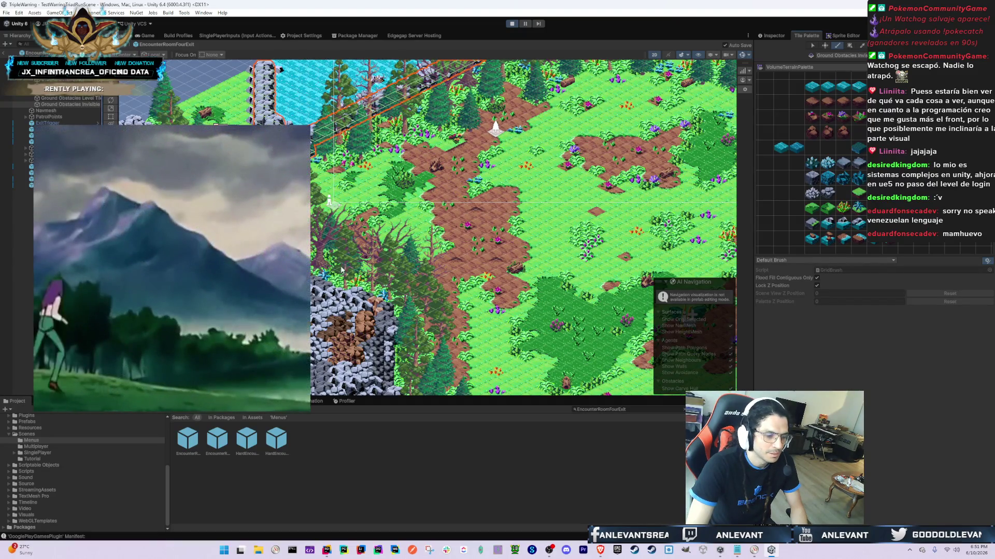
Step: Replace the Project search with VolumeTerrainPalette
double_click(638, 409)
key("BackSpace")
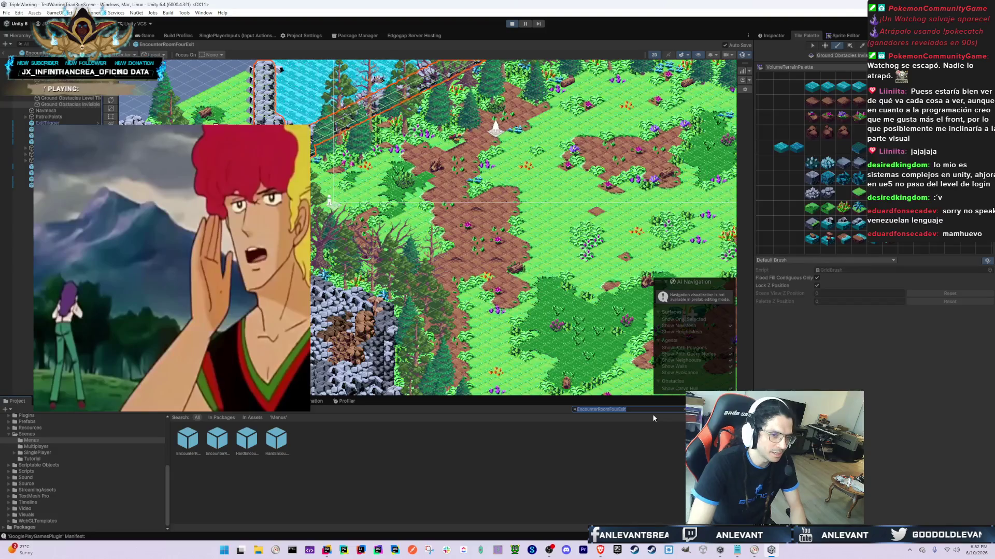
type("VolumeT")
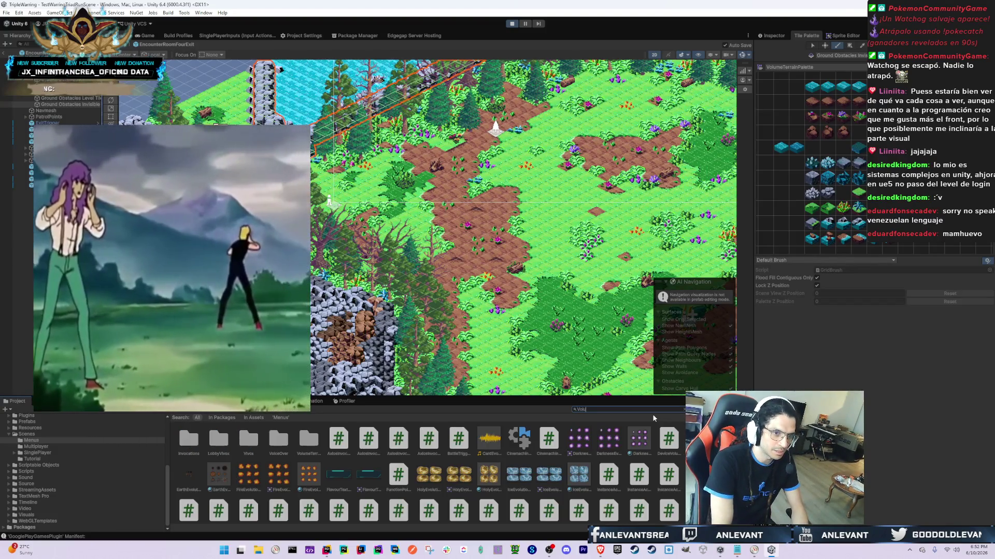
type("errainPalette")
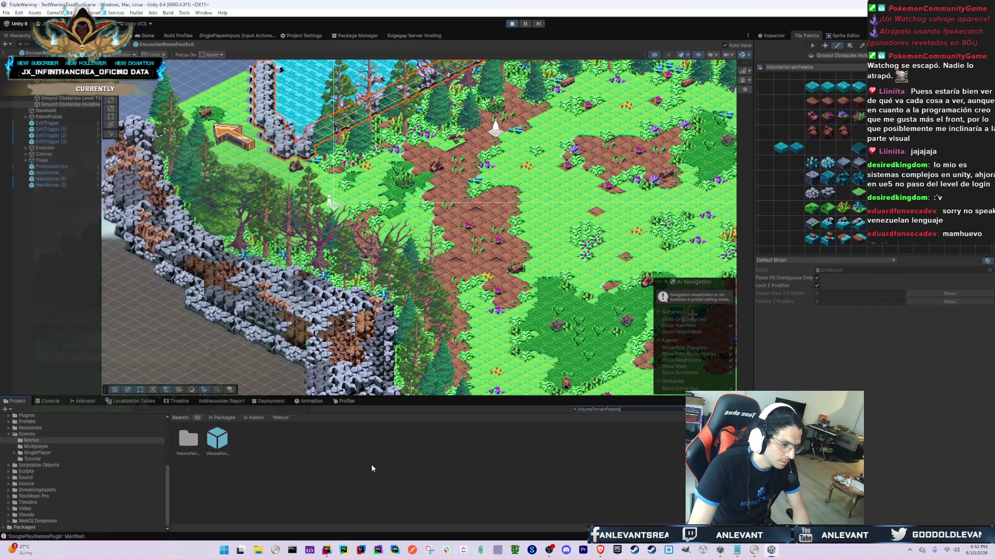
Step: Select the VolumeTerrainPalette prefab, reveal it in its Terrain folder, and open its context menu
left_click(217, 446)
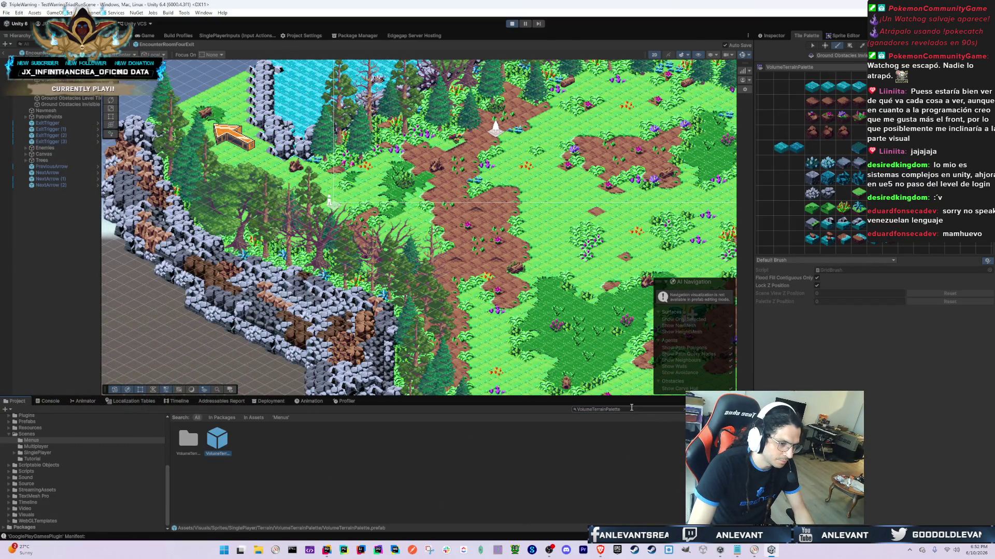
left_click(680, 409)
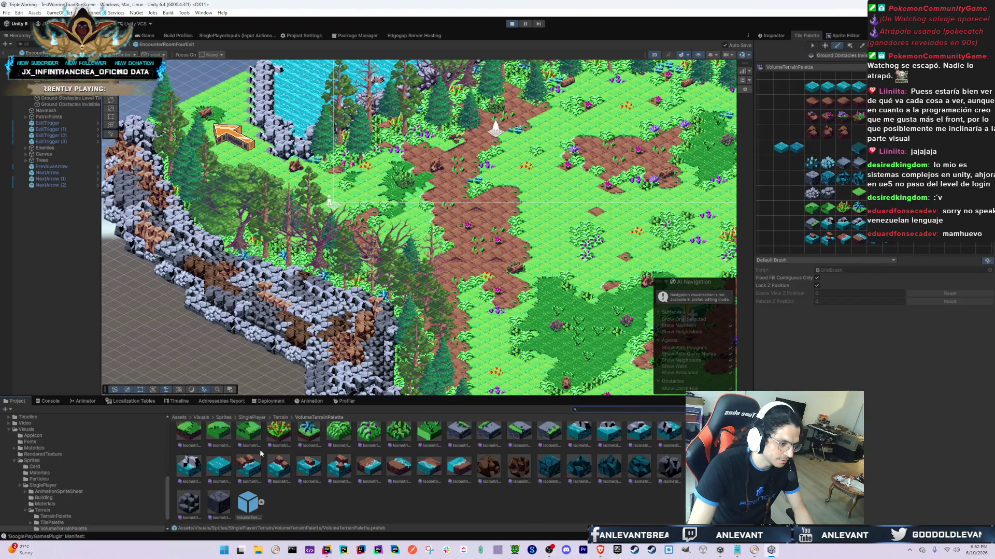
right_click(252, 502)
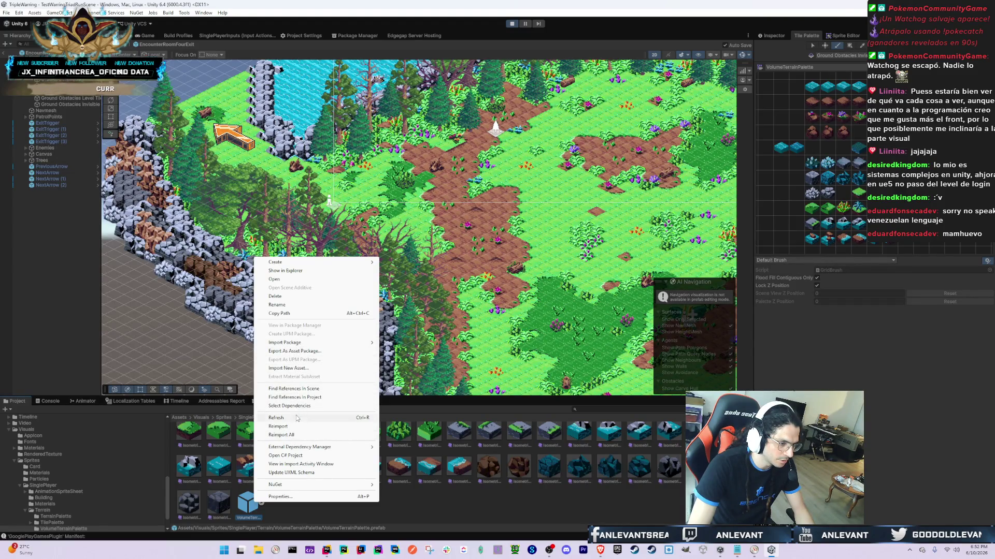
Step: Start Reimport All for the project's assets, then switch to RoomController.cs in Rider
left_click(297, 435)
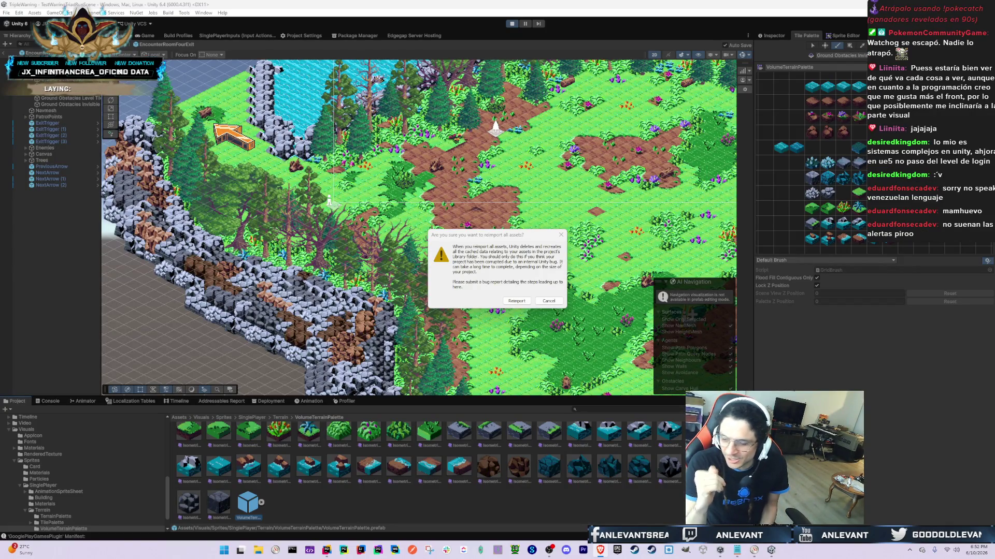
key("alt+Tab")
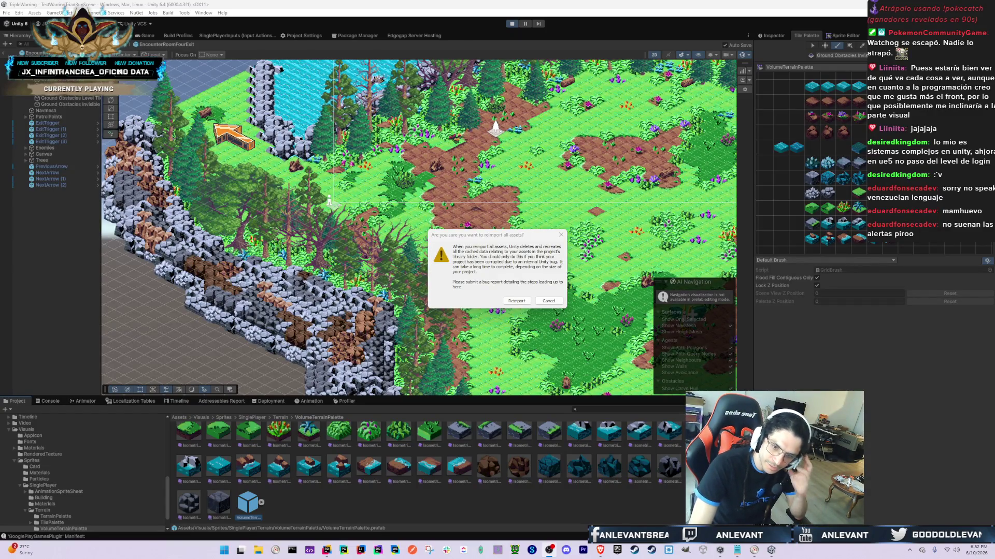
key("alt+Tab")
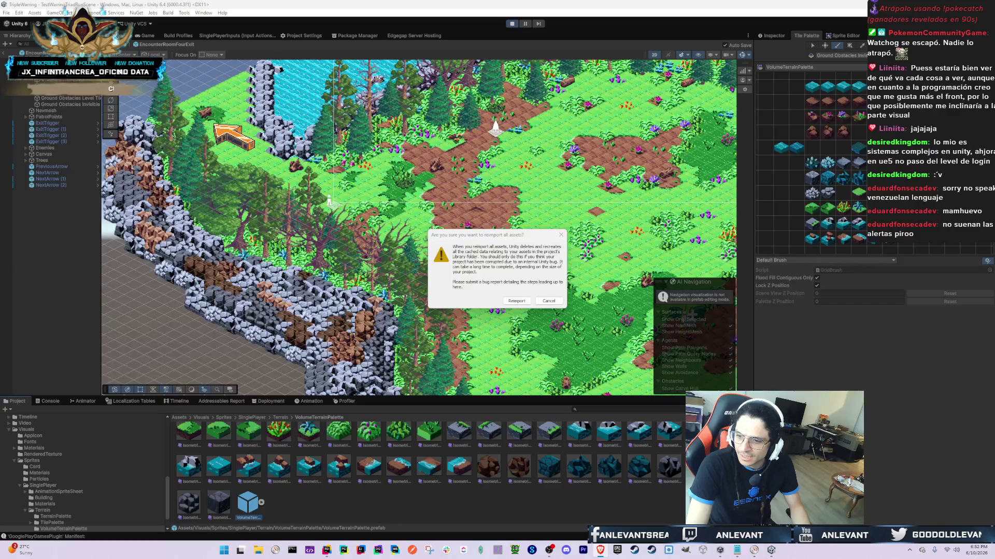
key("alt+Tab")
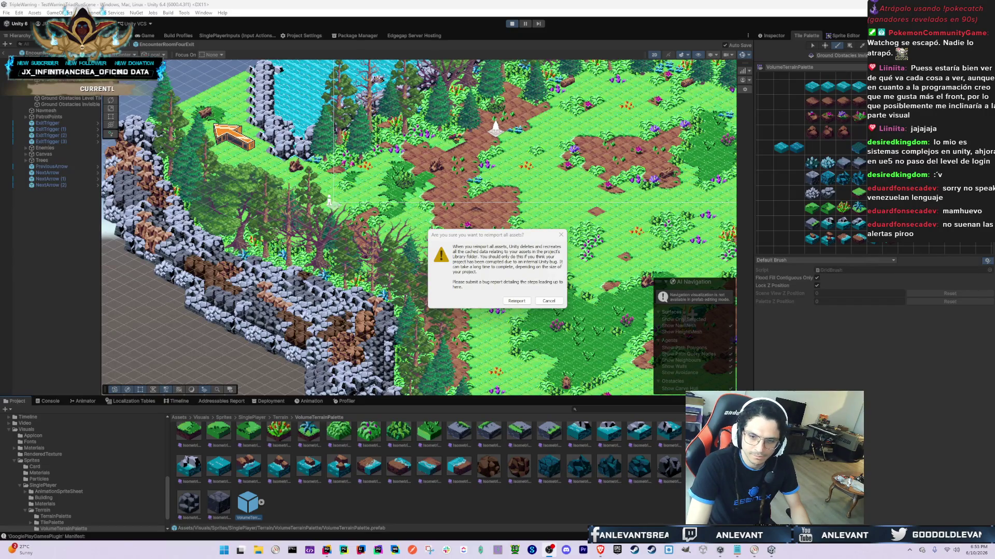
key("alt+Tab")
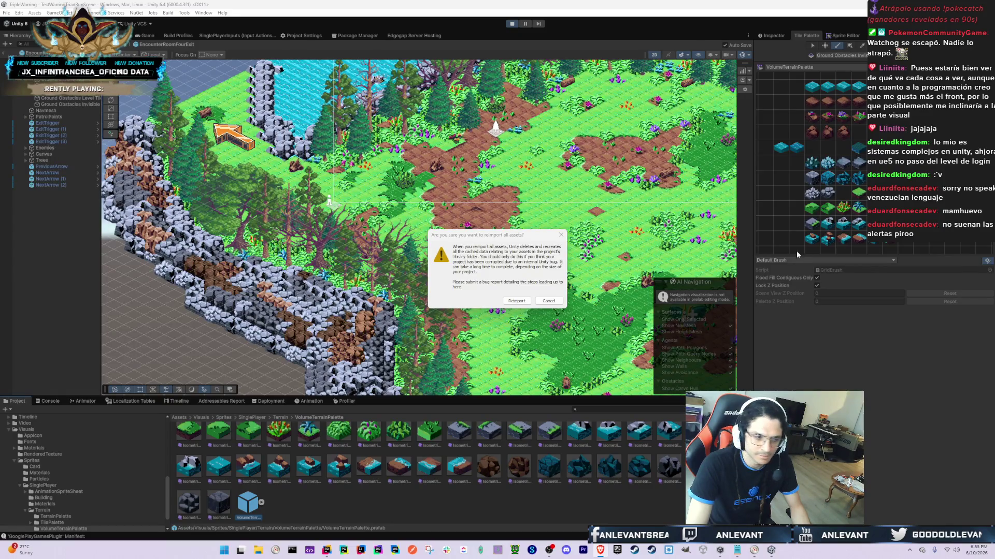
key("alt+Tab")
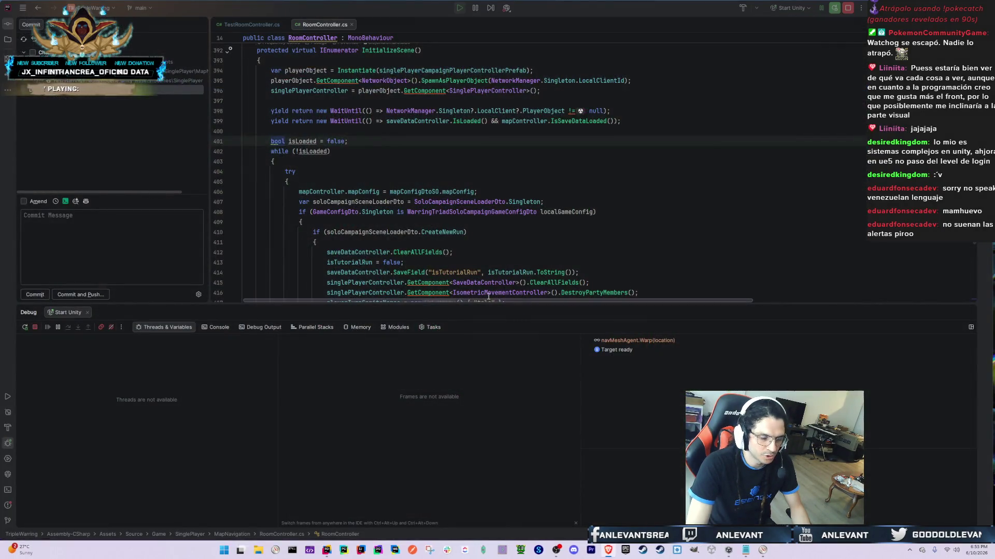
Step: Bring up the Unity Hub project list, then close it
key("alt+Tab")
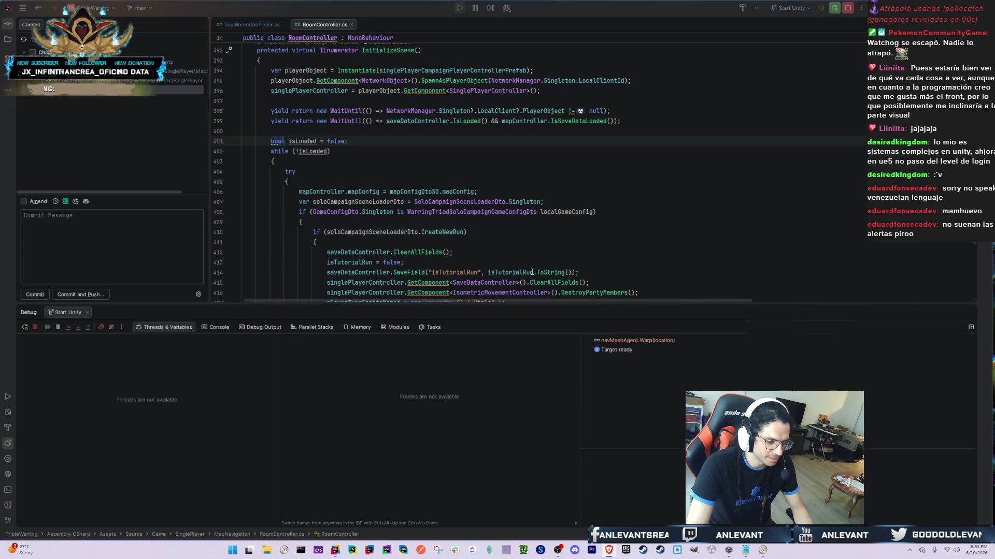
left_click(729, 550)
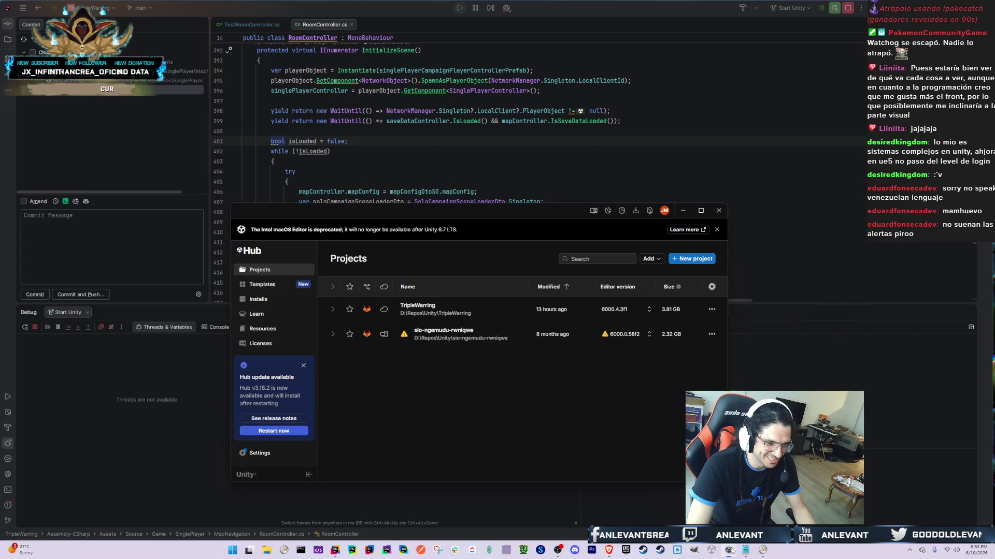
mouse_move(445, 216)
left_mouse_down()
mouse_move(451, 180)
mouse_move(576, 66)
left_mouse_up()
left_click(564, 143)
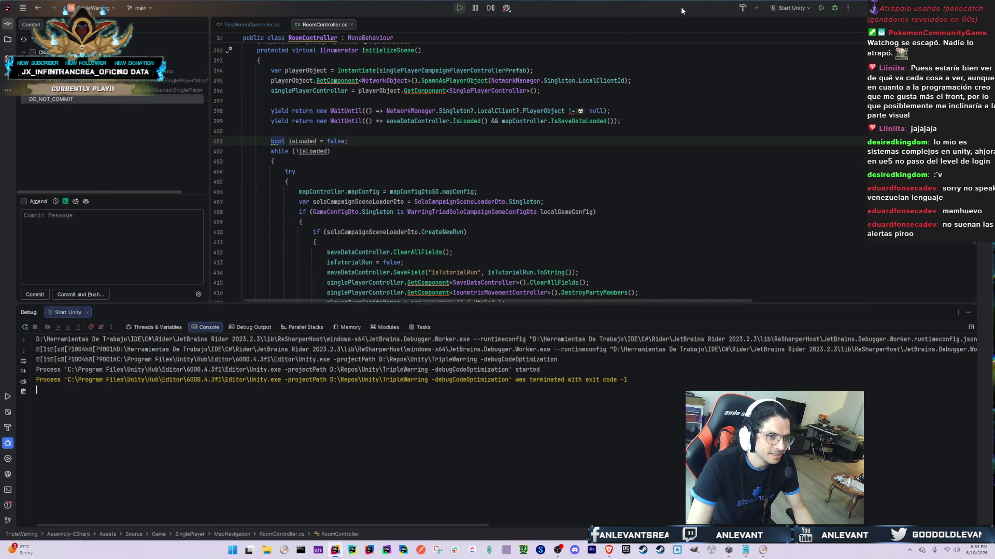
Step: Launch Unity via Rider's Debug 'Start Unity' button and move the loading splash aside
left_click(834, 9)
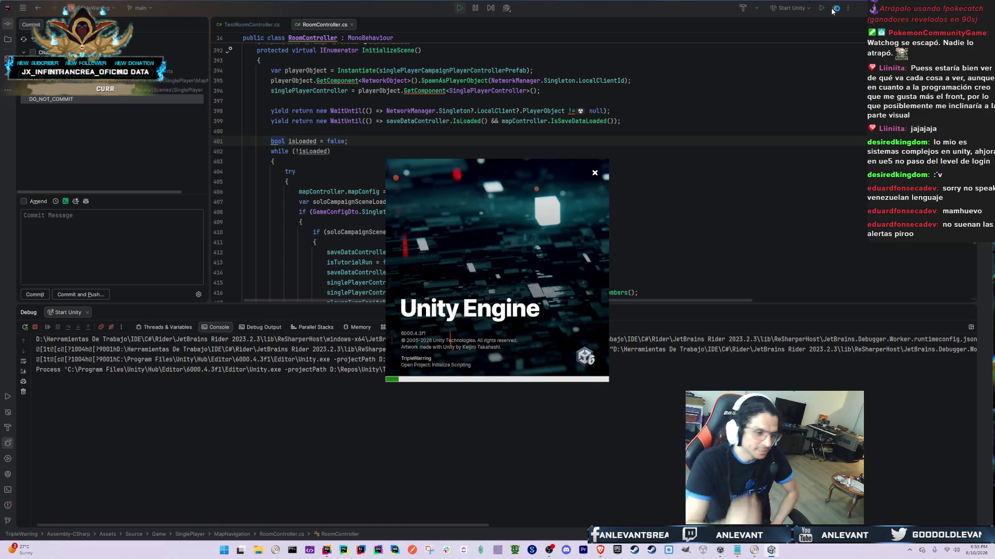
mouse_move(543, 277)
left_mouse_down()
mouse_move(528, 222)
mouse_move(546, 225)
left_mouse_up()
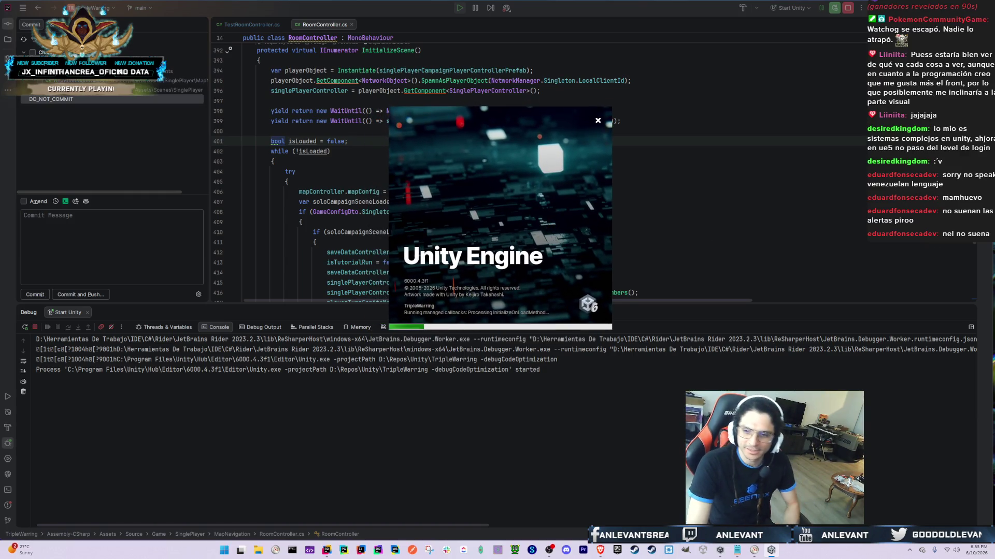
key("alt+Tab")
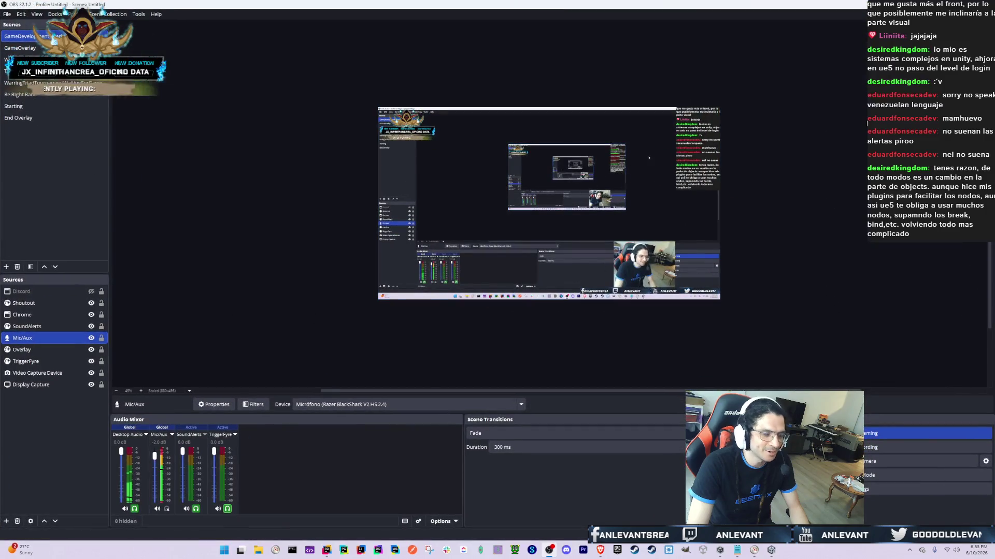
Step: Check the OBS stream preview, then return to the reopened Unity editor
key("alt+Tab")
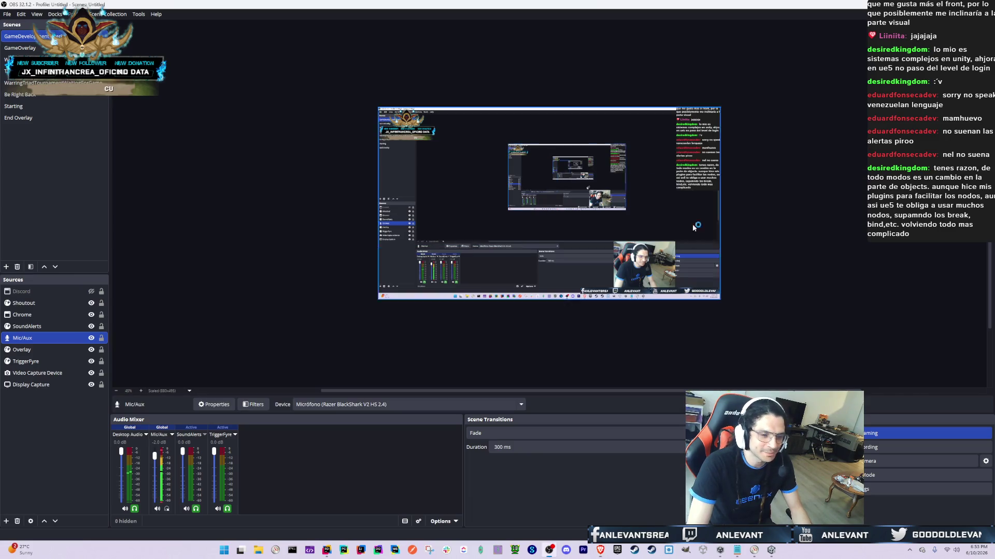
left_click(466, 244)
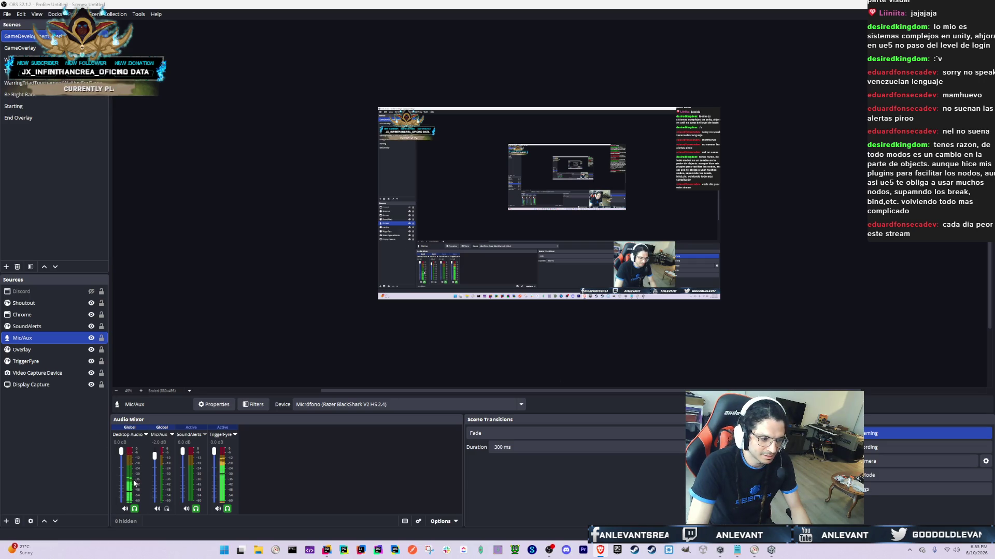
key("alt+Tab")
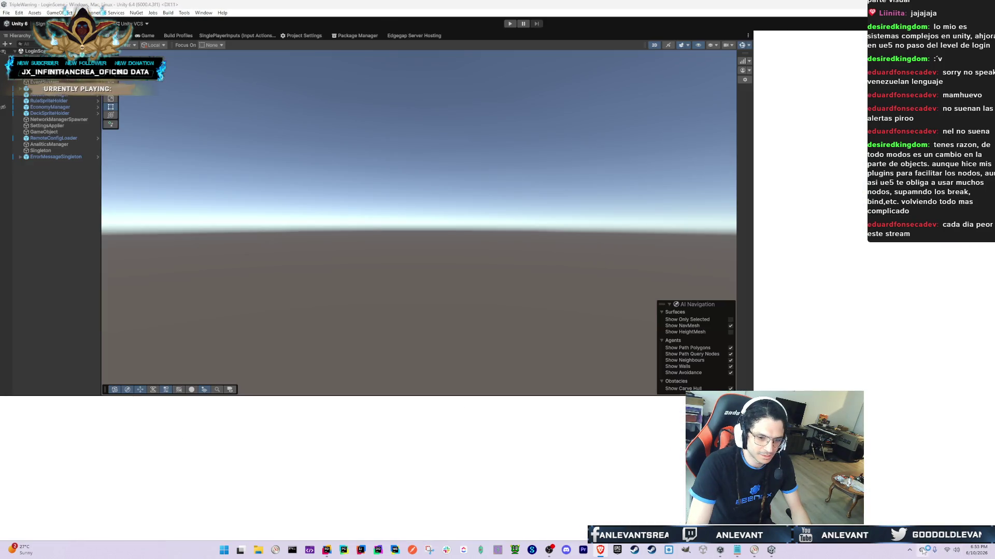
Step: Raise the third app's volume mixer slider to maximum in Windows sound output settings
left_click(916, 550)
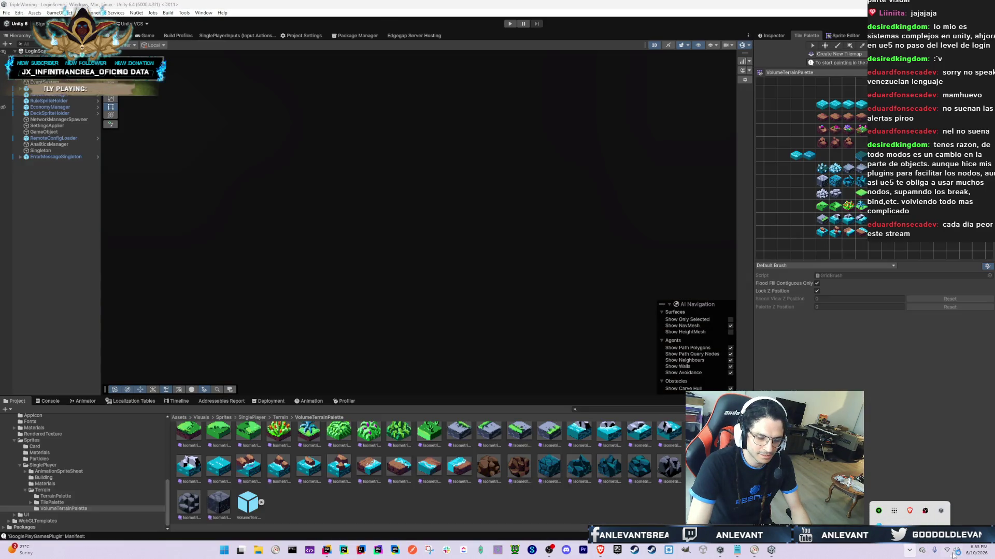
left_click(956, 550)
left_click(956, 549)
left_click(955, 549)
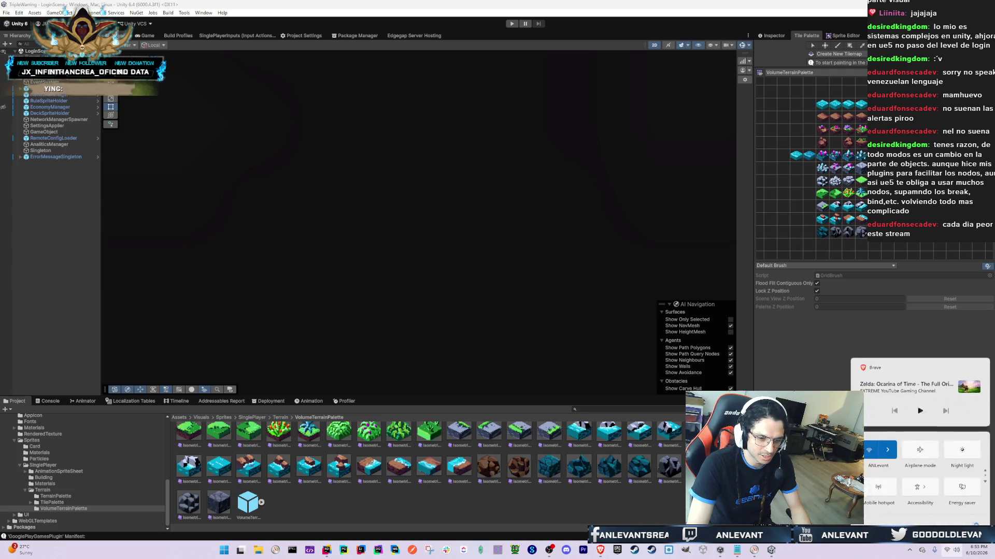
left_click(974, 503)
scroll(912, 477, "down", 3)
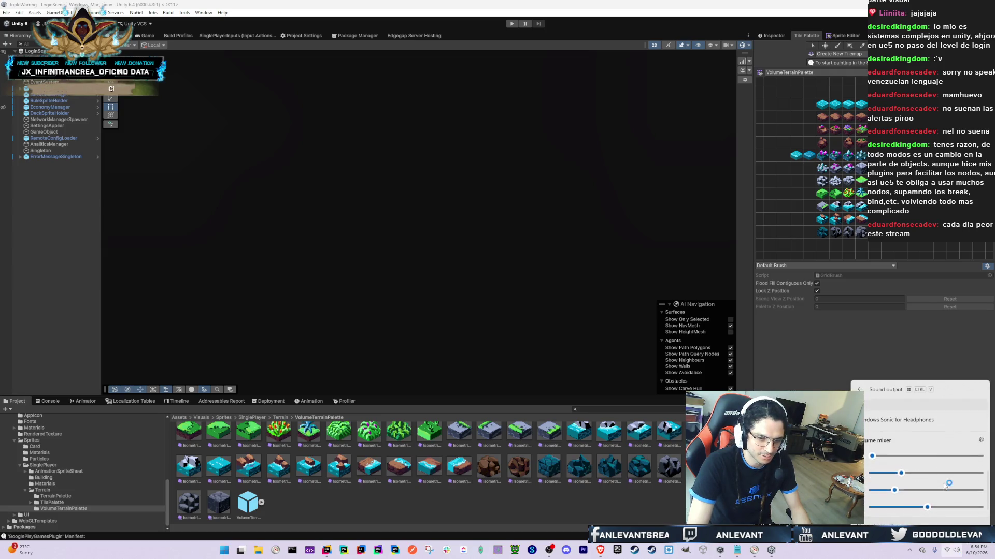
left_click_drag(894, 488, 979, 488)
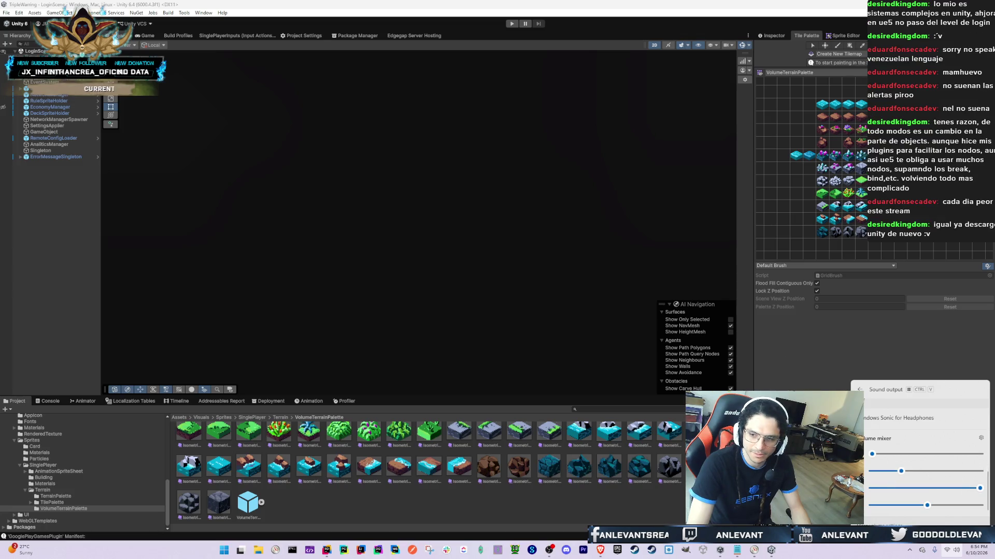
key("alt+Tab")
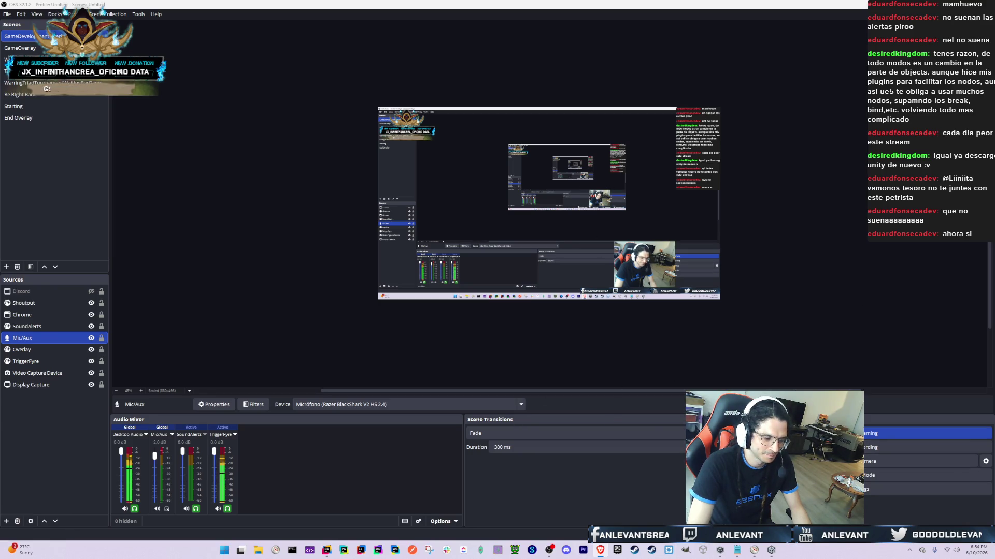
Step: Switch from OBS back to the Unity editor showing the LoginScene
key("alt+Tab")
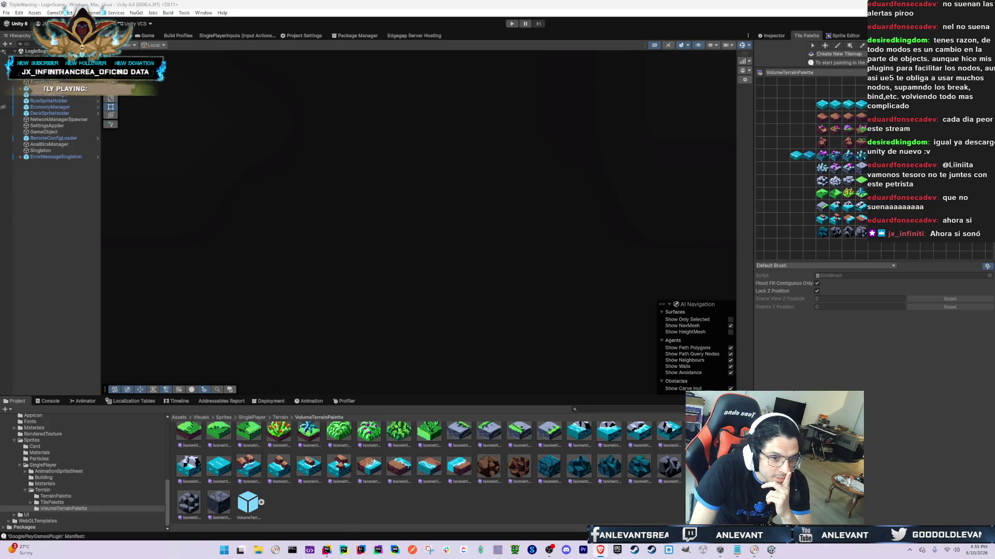
Step: Check the Game view and Console, then search for EncounterRoomFourExit and open the prefab
left_click(147, 35)
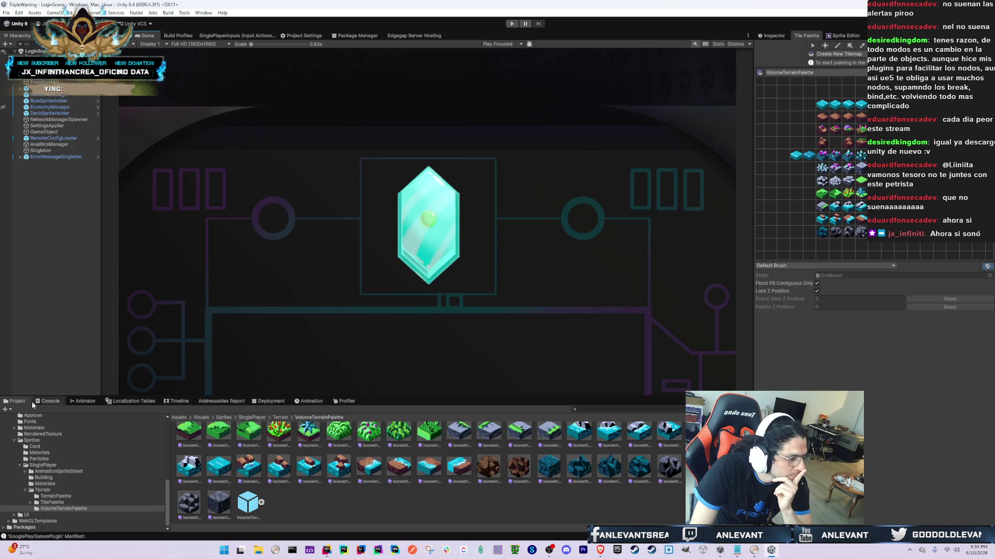
left_click(60, 405)
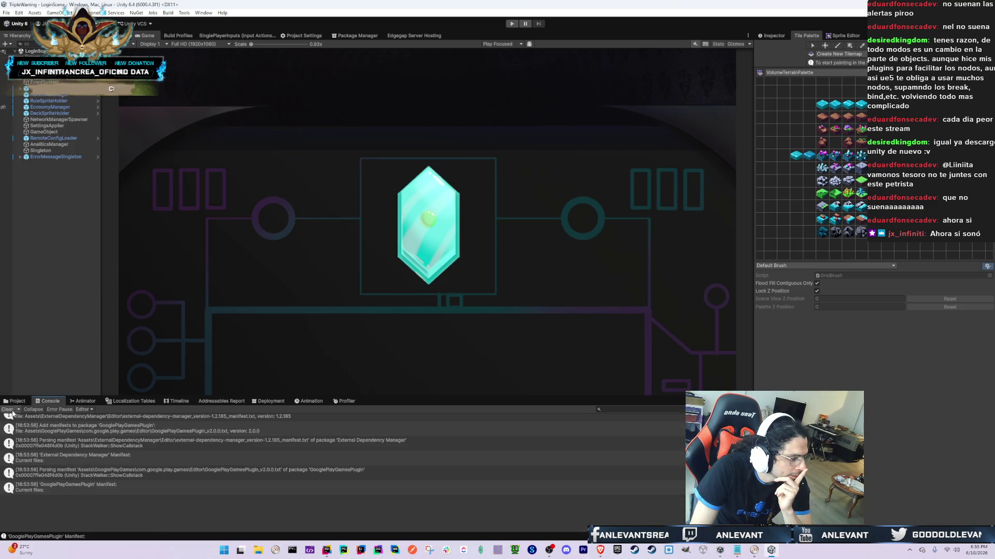
left_click(15, 401)
left_click(620, 409)
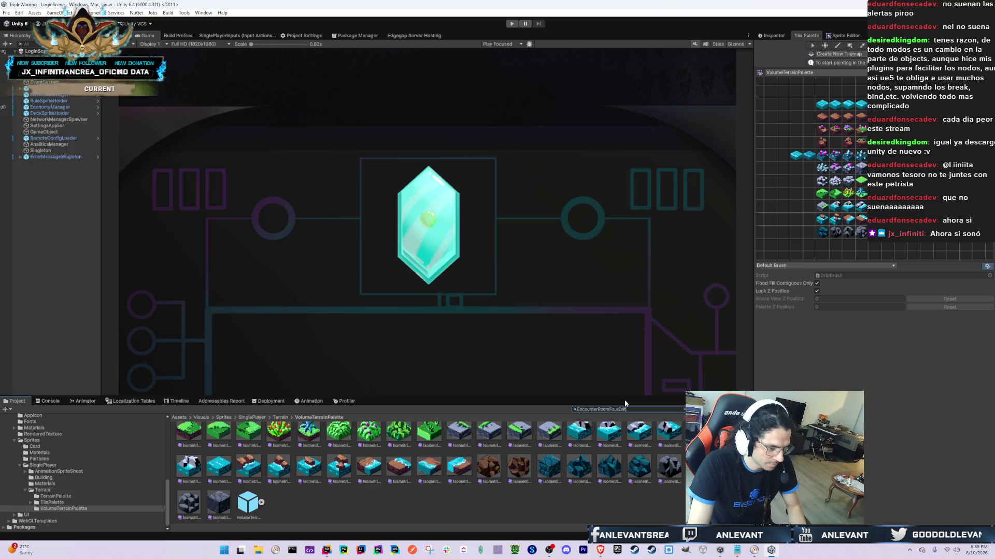
key("ctrl+v")
double_click(187, 438)
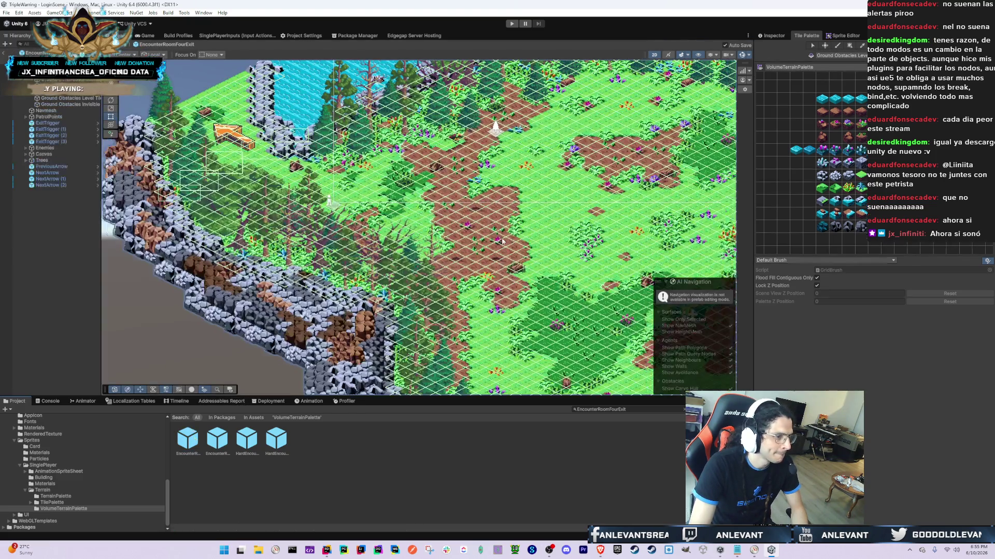
Step: Frame the room and inspect the Ground Obstacles tilemaps' collider settings in the Inspector
key("f")
left_click(87, 98)
left_click(774, 36)
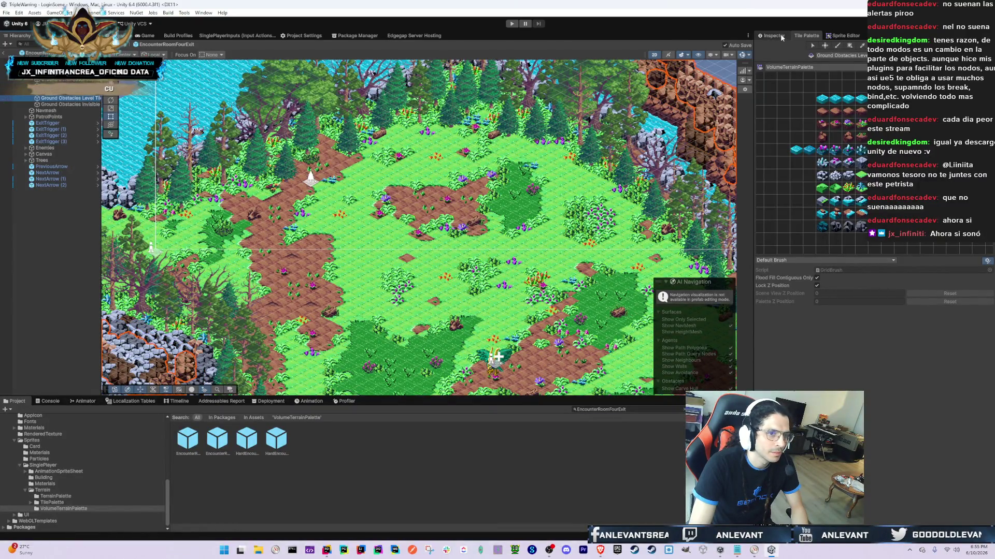
left_click(57, 104)
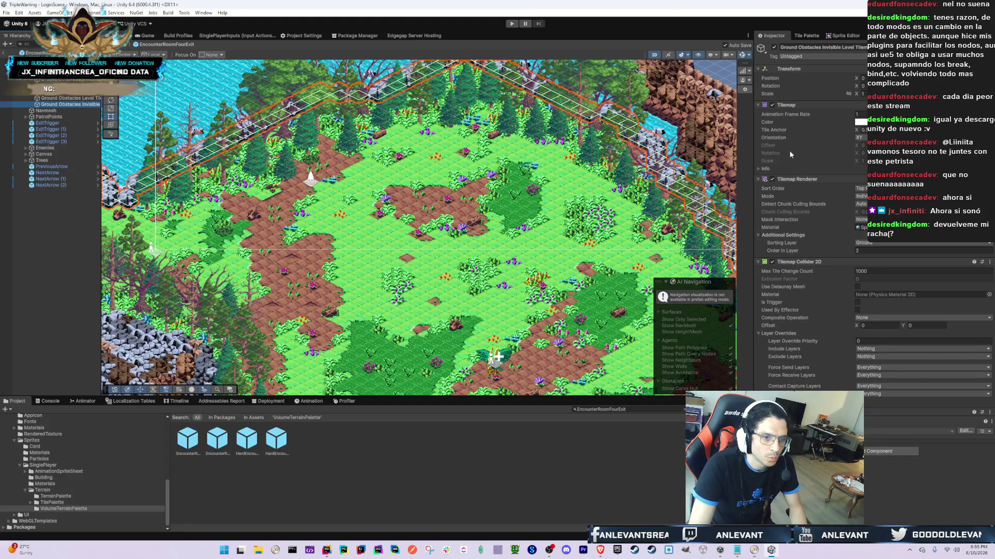
Step: Restore the Tile Palette showing VolumeTerrainPalette tiles, then switch over to the browser
left_click(835, 37)
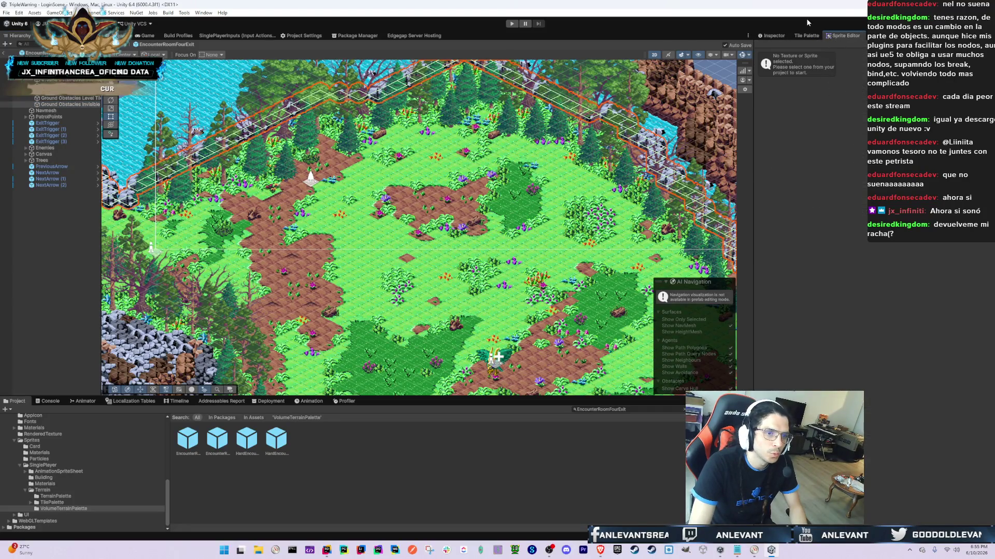
left_click(807, 36)
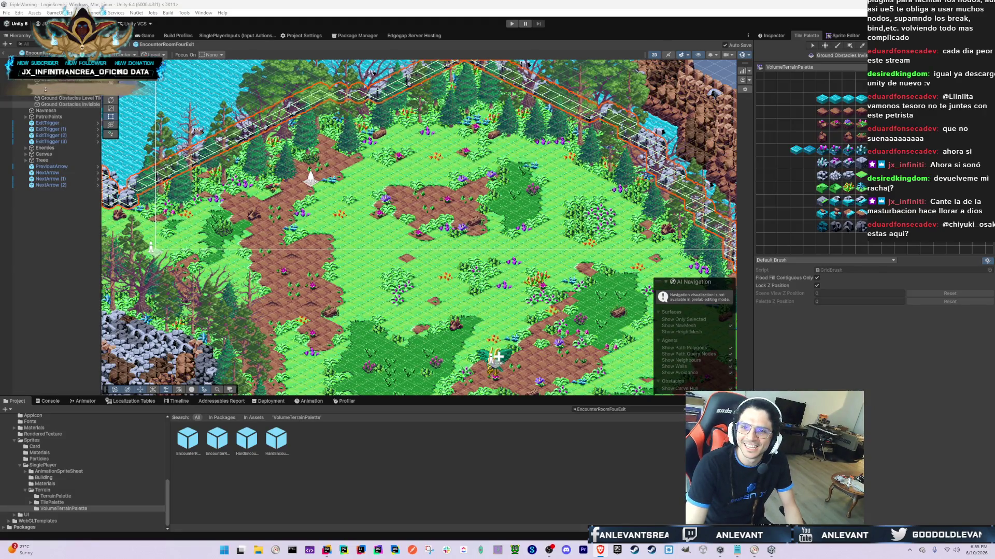
key("alt+Tab")
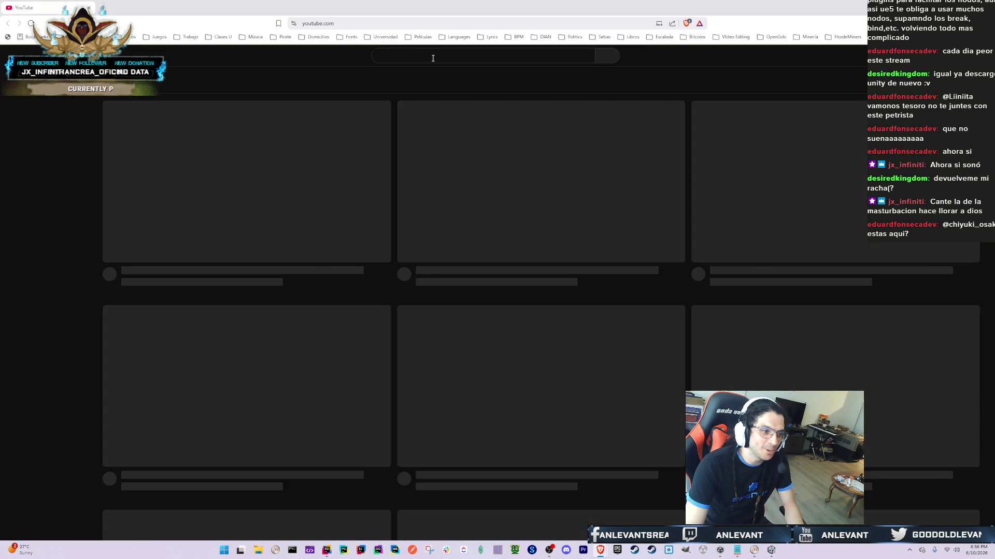
Step: Search YouTube for 'Cante la de la masturbacion hace llorar a dios' and play the top result
left_click(433, 58)
type("Cante la de la masturbacion hace llorar a dios")
key("Return")
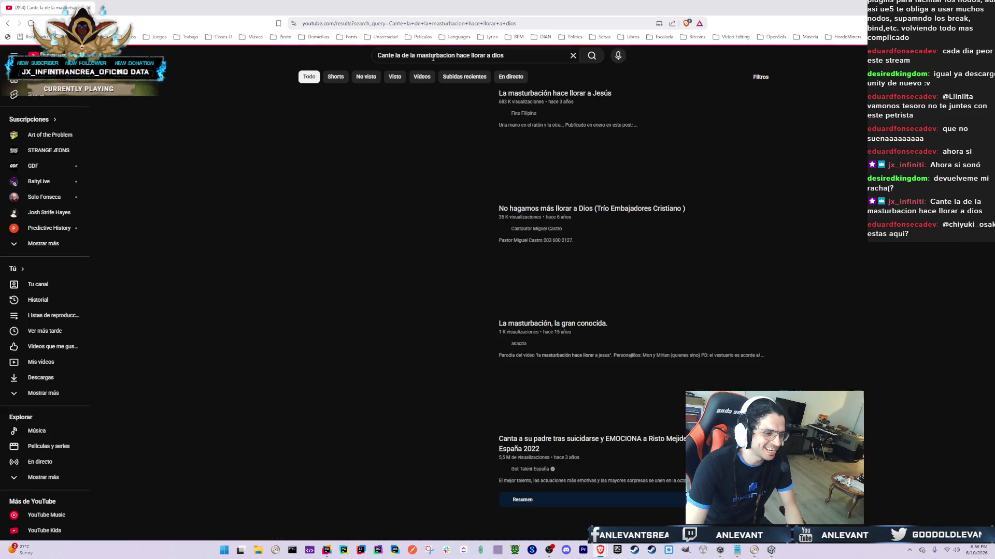
mouse_move(410, 140)
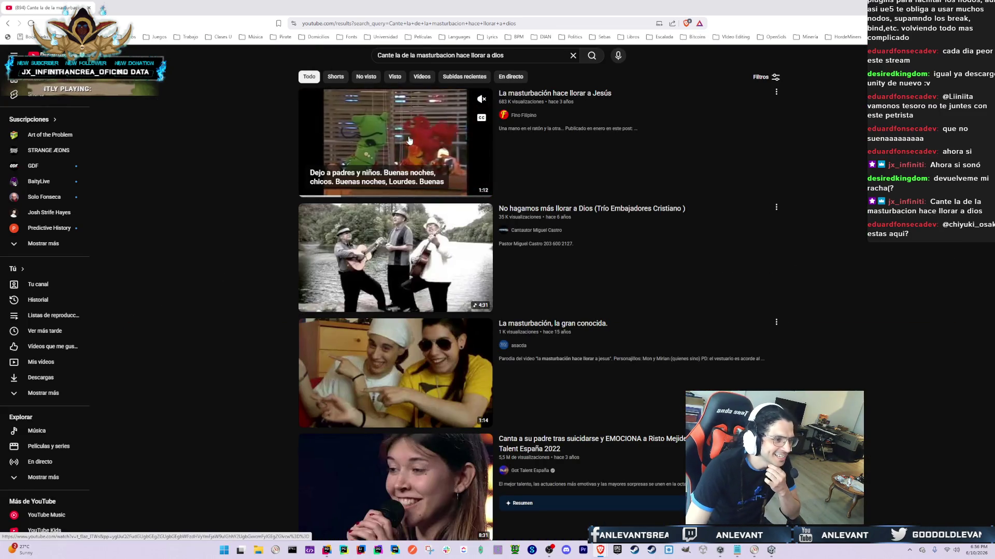
left_click(409, 140)
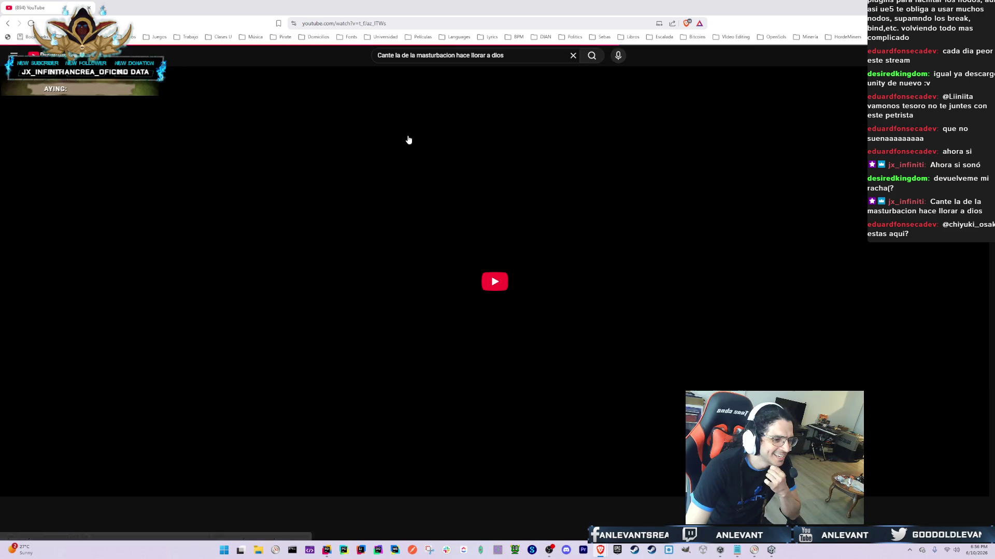
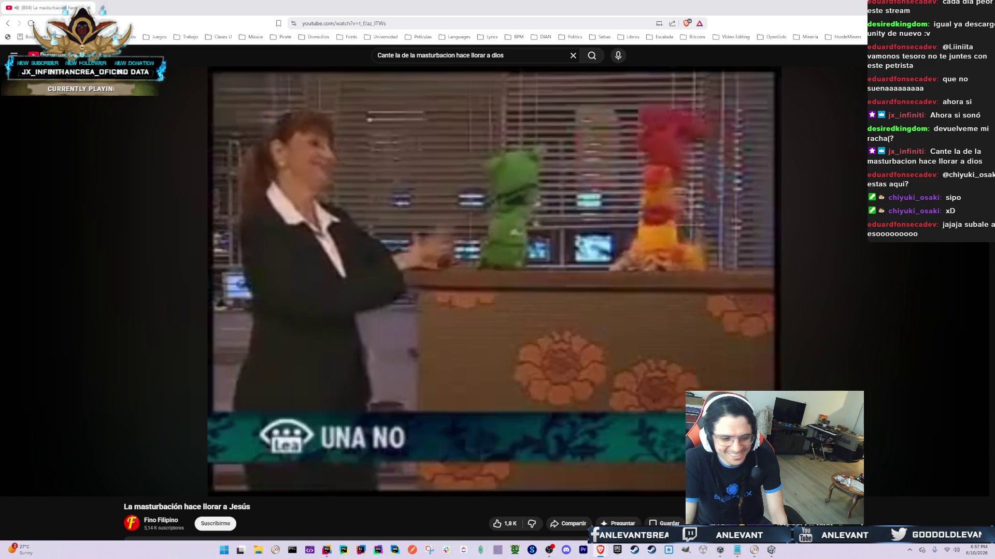
Step: Rewind the YouTube clip to its start and pause it
mouse_move(49, 402)
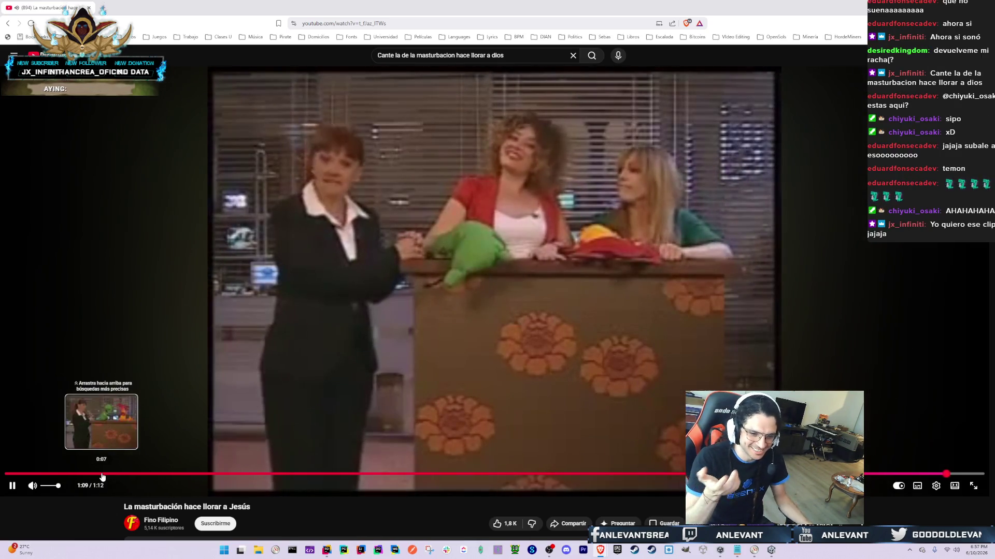
left_click_drag(102, 477, 1, 477)
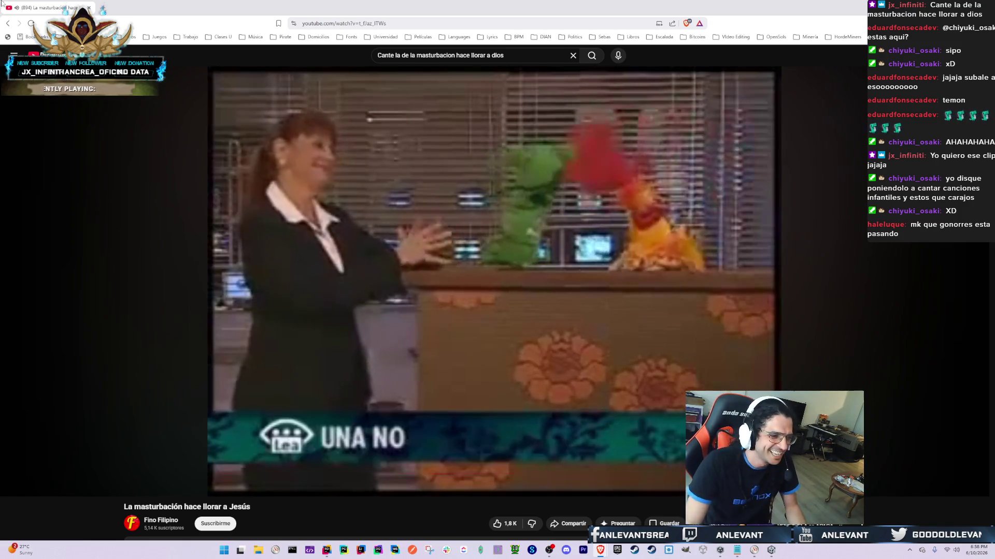
key("space")
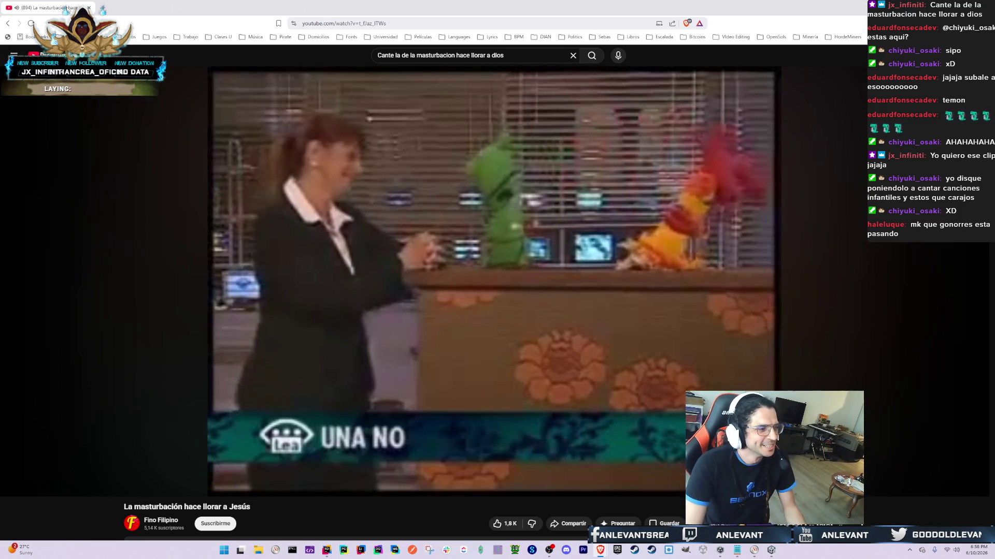
Step: Switch via OBS back to the Unity editor showing the forest encounter-room tilemap
key("alt+Tab")
left_click(580, 228)
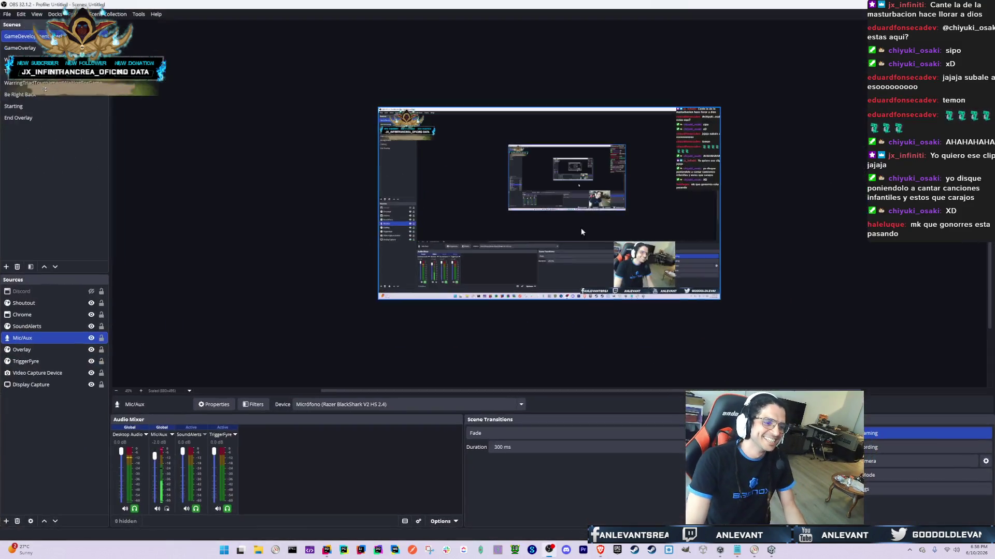
key("alt+Tab")
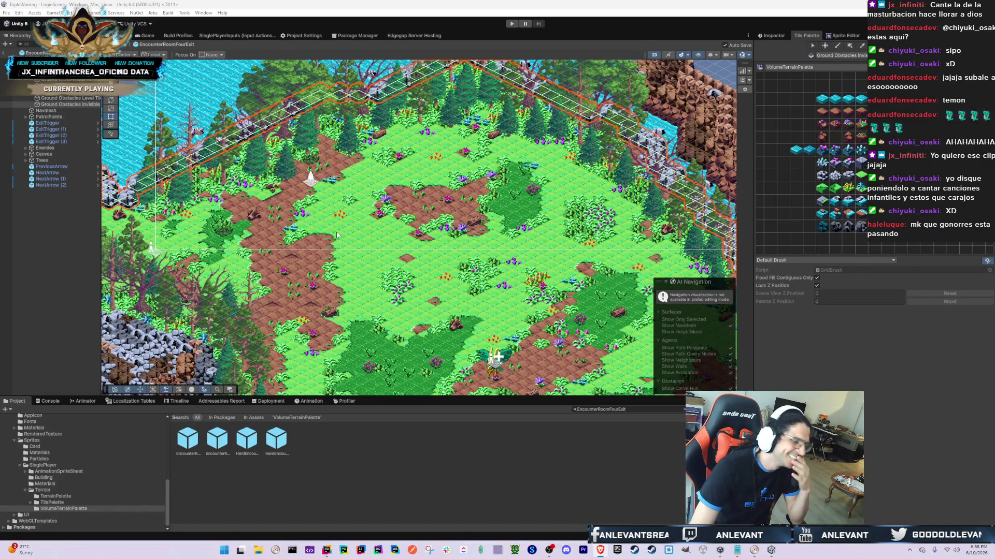
Step: Pan to the upper-left water border and paint three rock tiles extending the wall rightward
left_click_drag(316, 203, 394, 210)
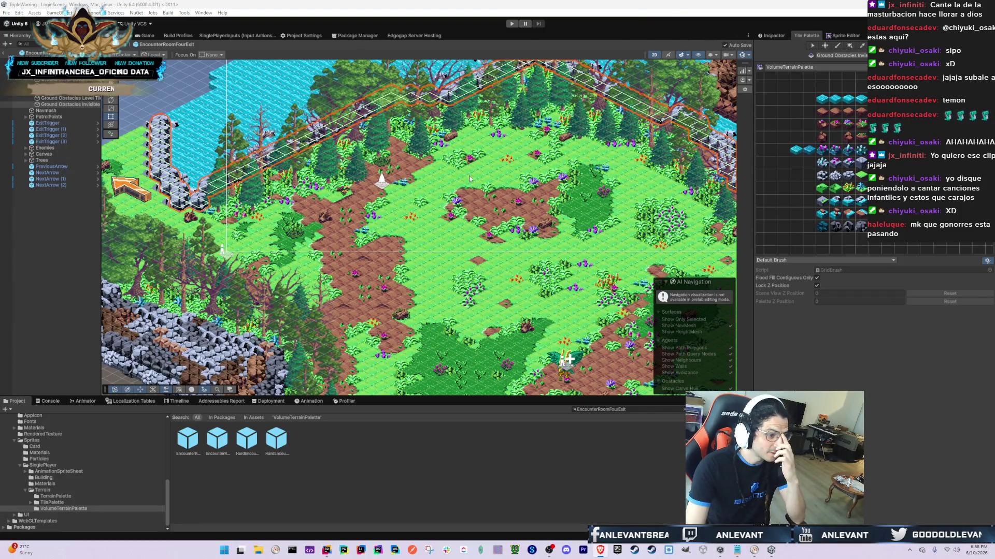
left_click_drag(329, 212, 408, 244)
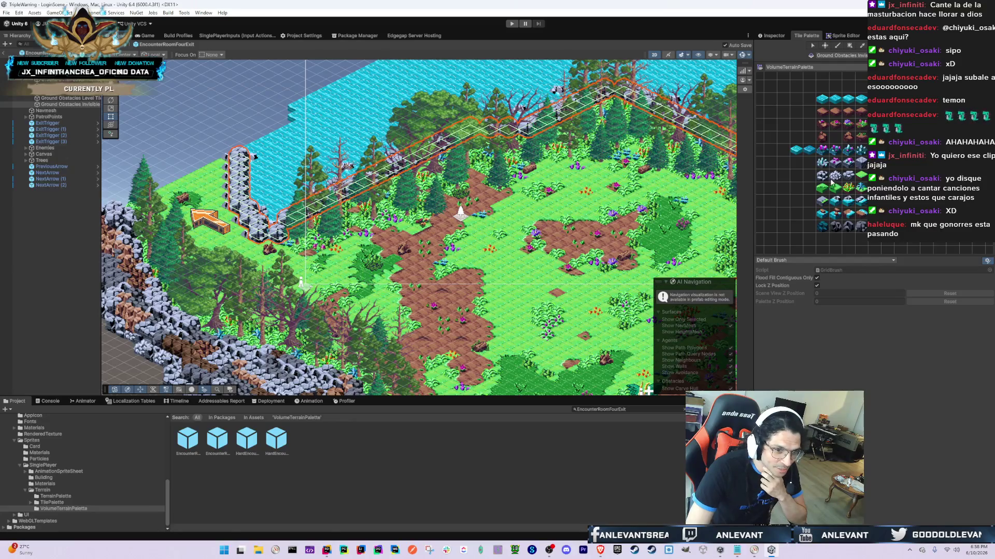
key("b")
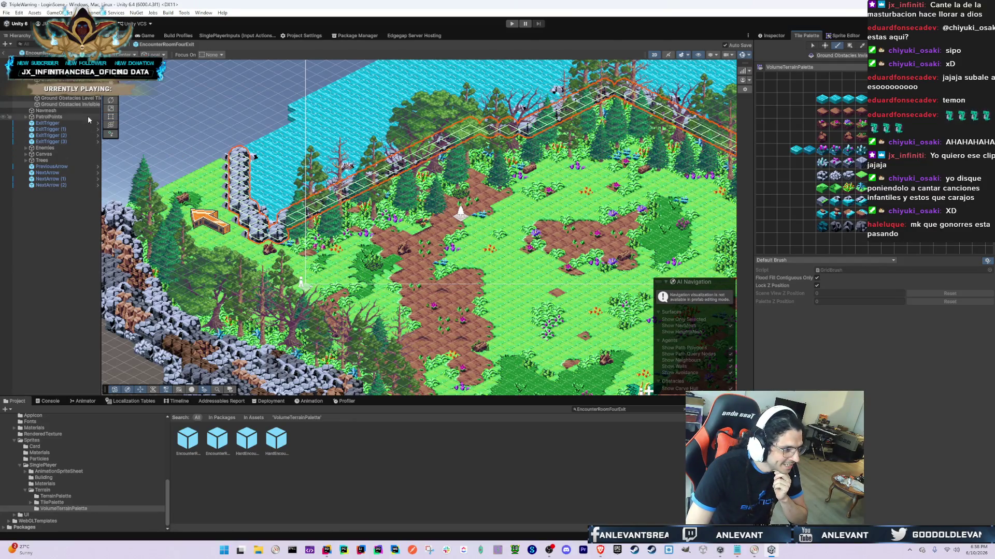
scroll(275, 228, "up", 2)
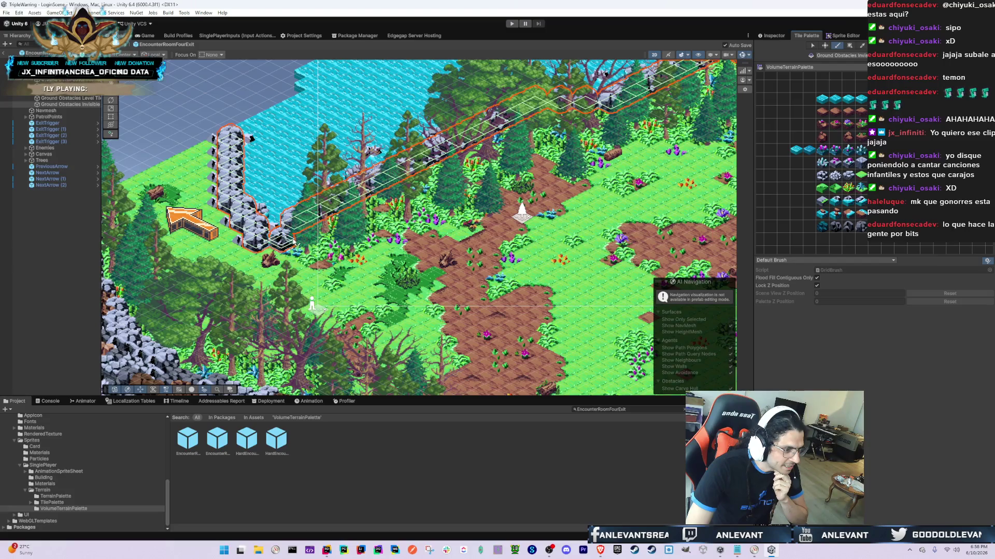
left_click(331, 239)
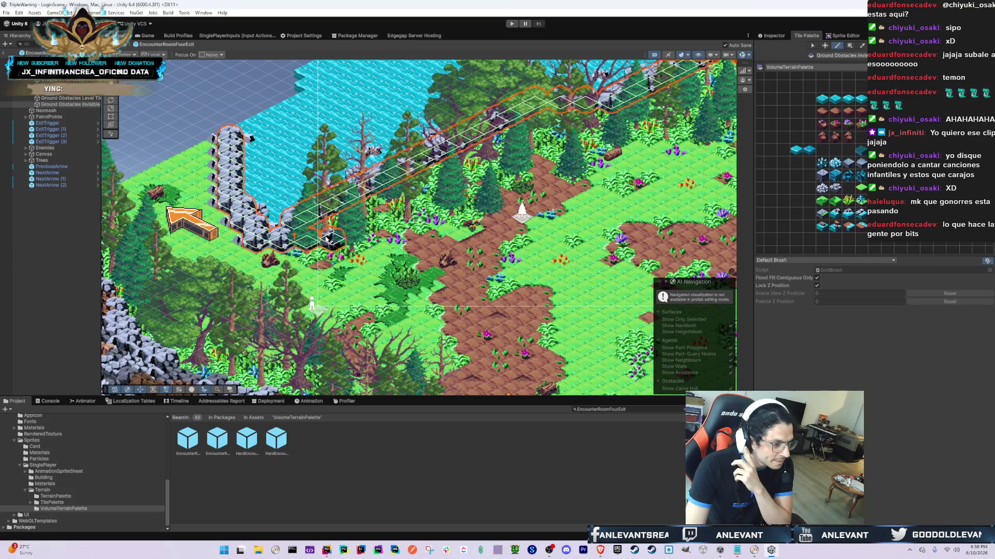
left_click(365, 230)
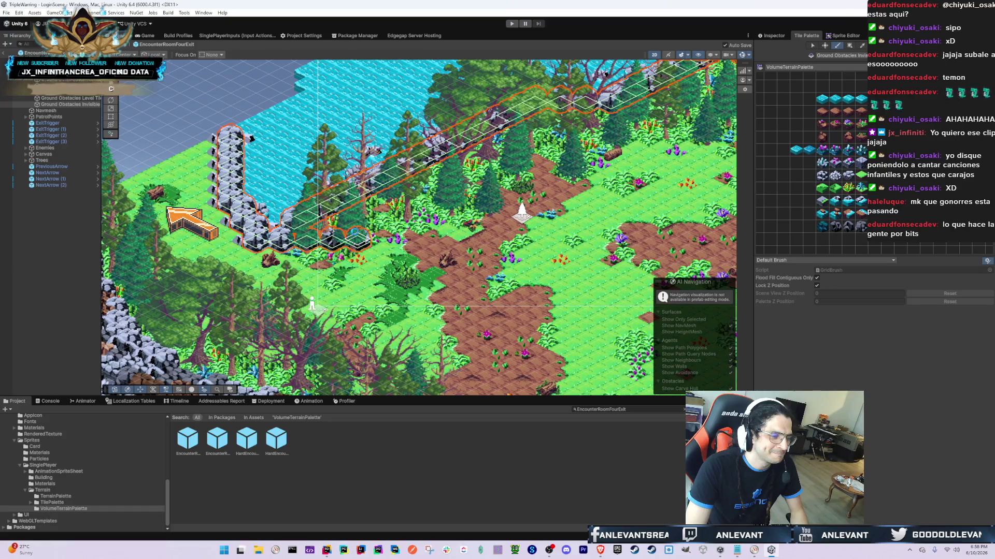
left_click(383, 220)
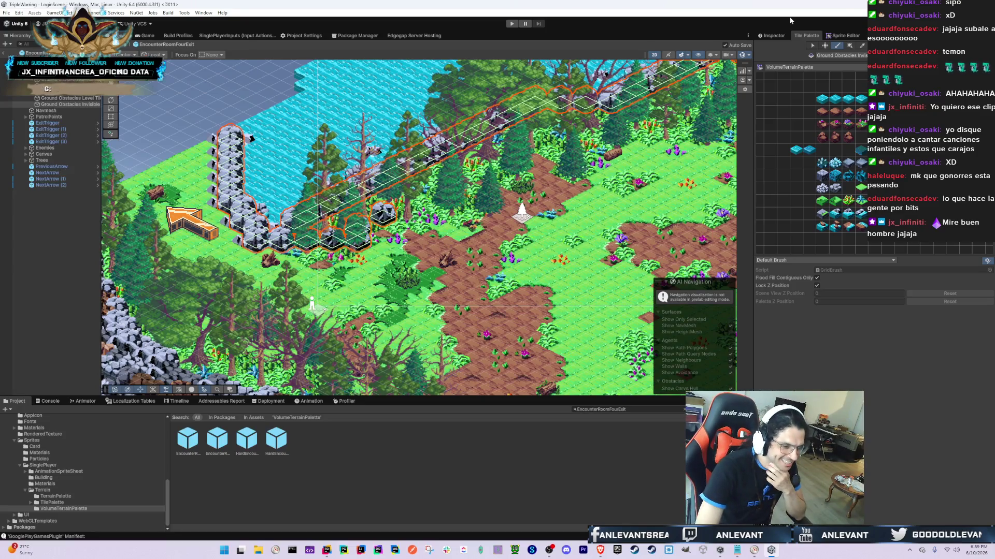
Step: Paint about ten more rock tiles continuing the wall right along the water edge
left_click(379, 222)
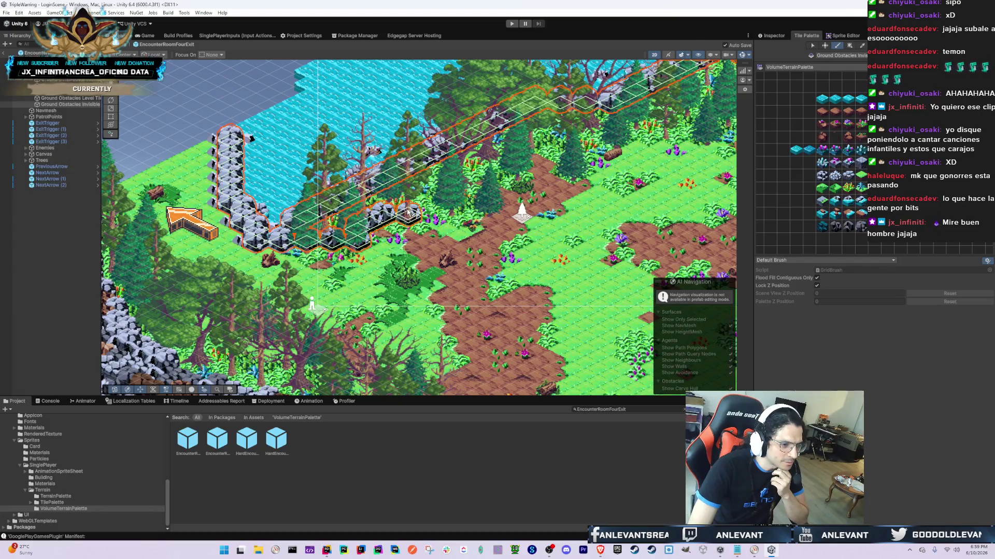
left_click(424, 210)
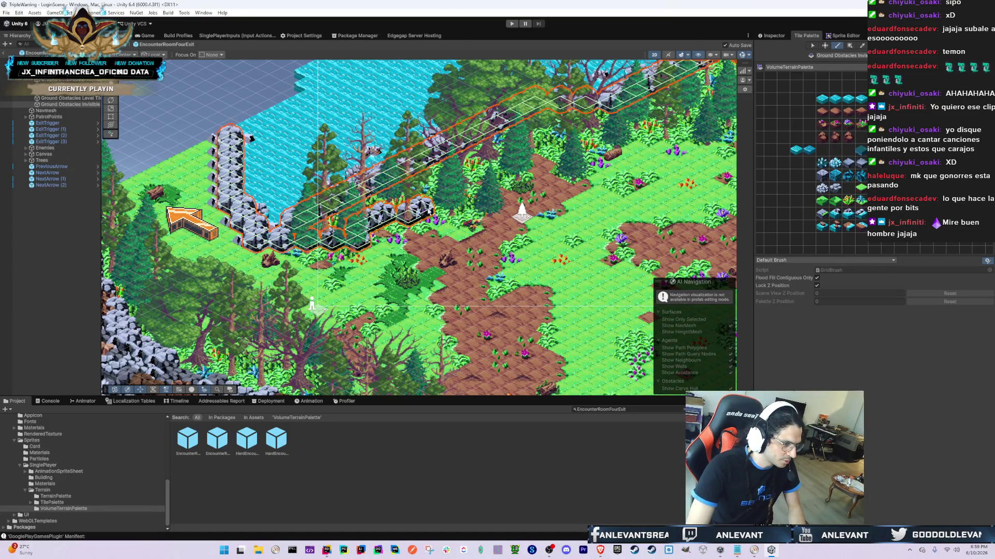
left_click(448, 208)
left_click(488, 201)
left_click(521, 169)
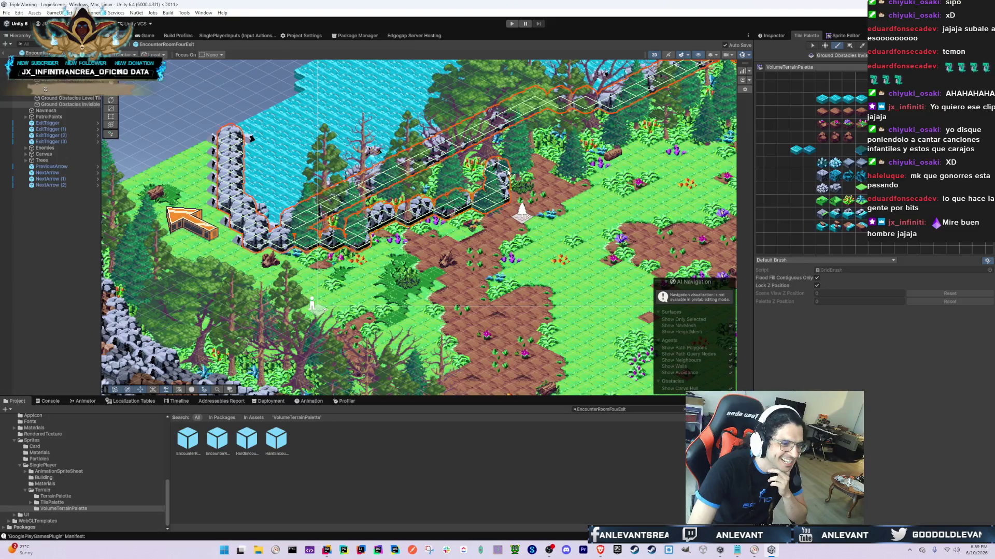
left_click(545, 165)
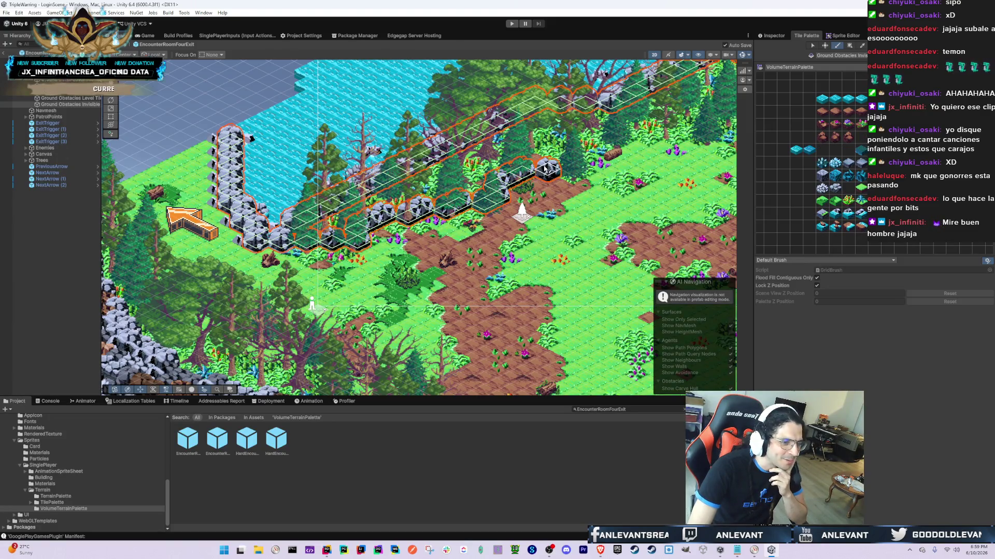
left_click(567, 166)
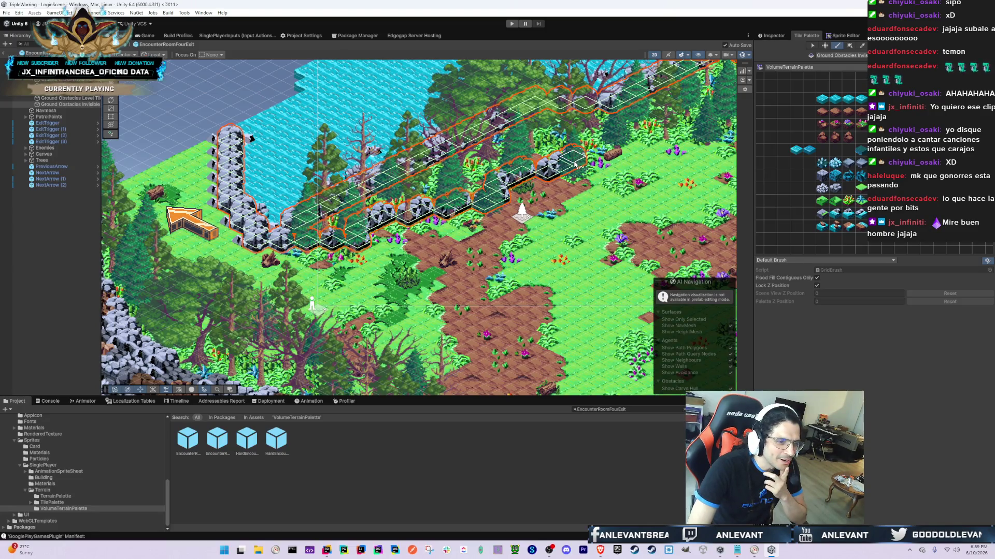
left_click(575, 149)
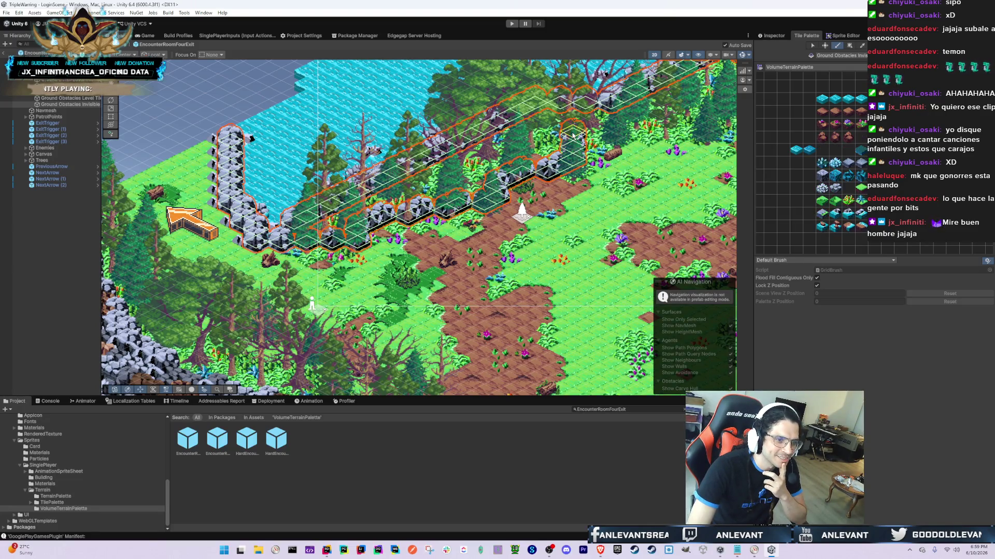
left_click(604, 129)
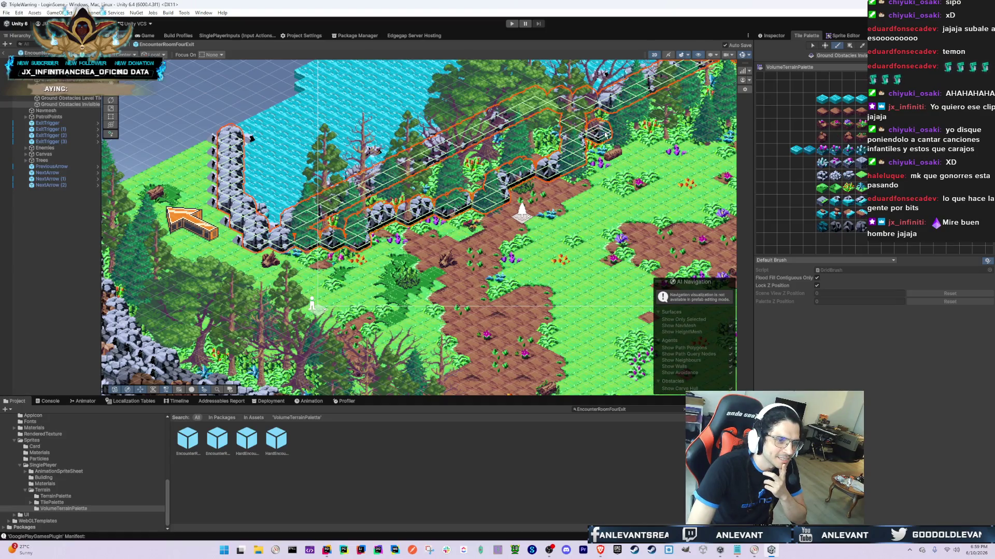
left_click(622, 137)
Step: Add five more obstacle tiles along the water edge toward the far trees
scroll(621, 134, "up", 3)
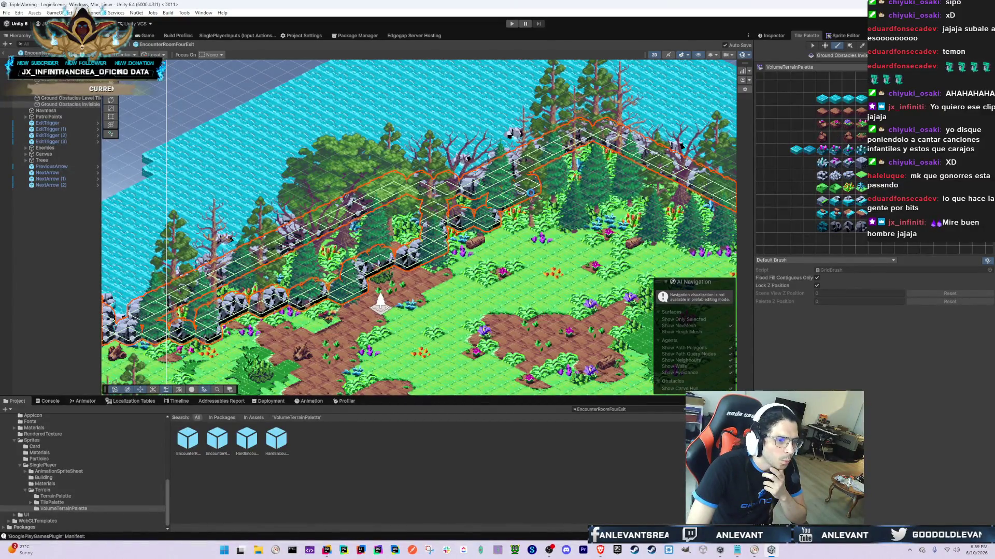
left_click(531, 202)
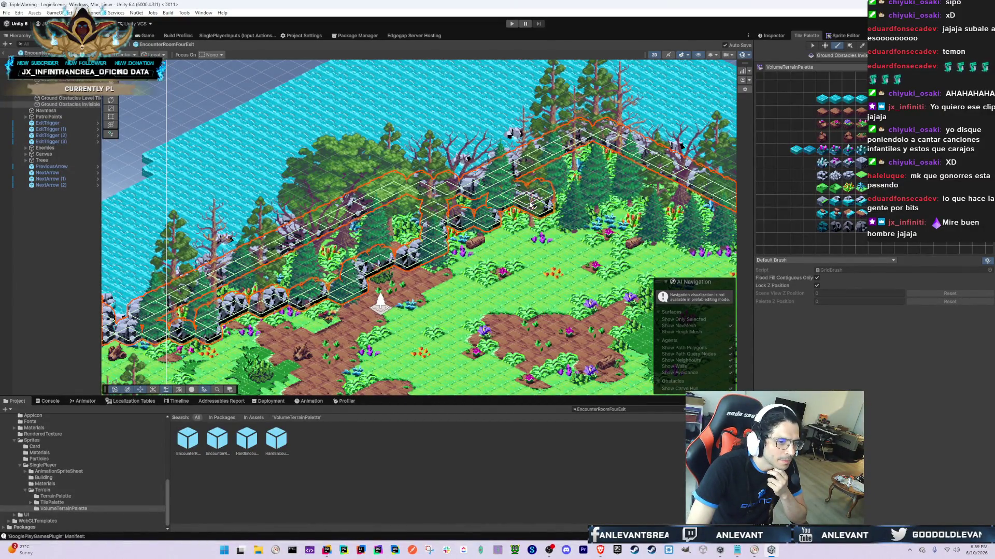
left_click(591, 206)
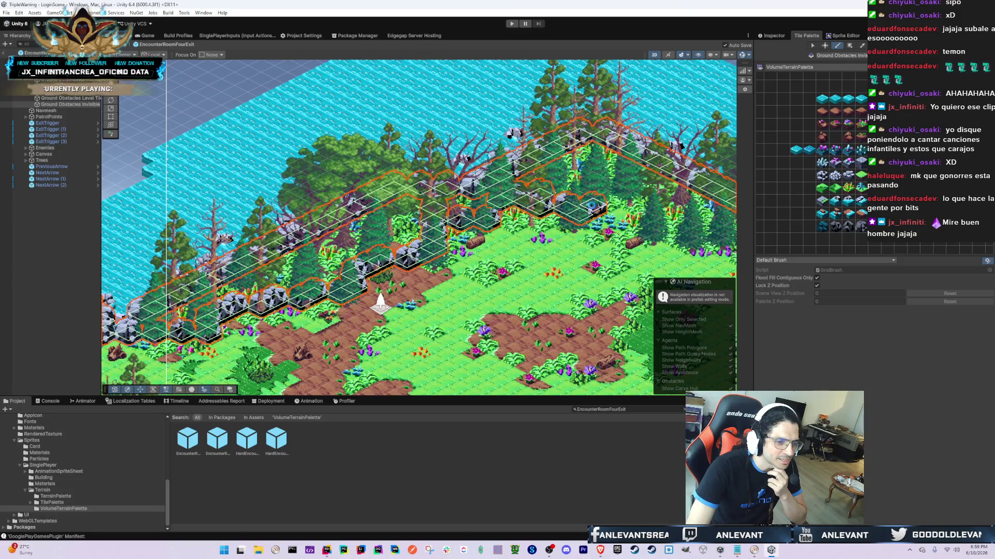
left_click(603, 201)
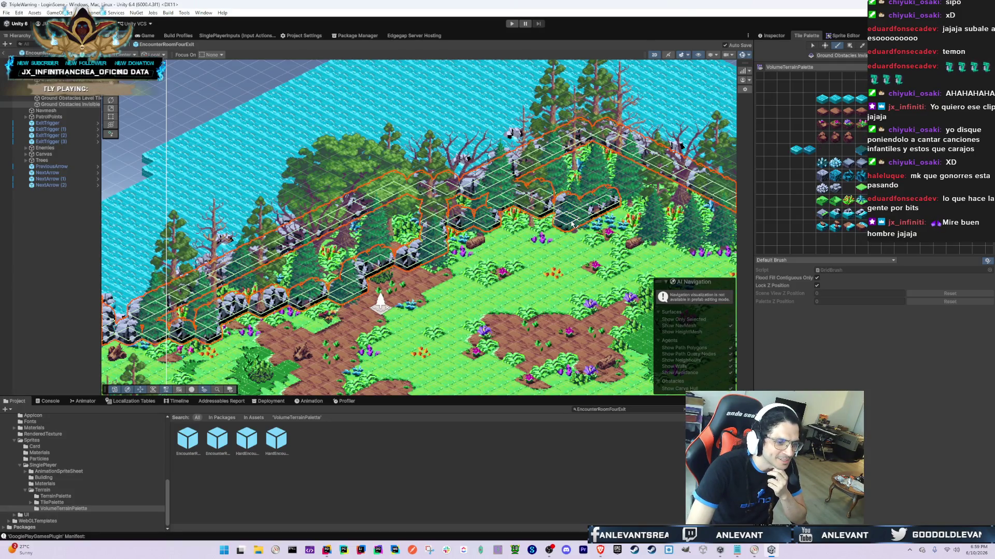
left_click(634, 200)
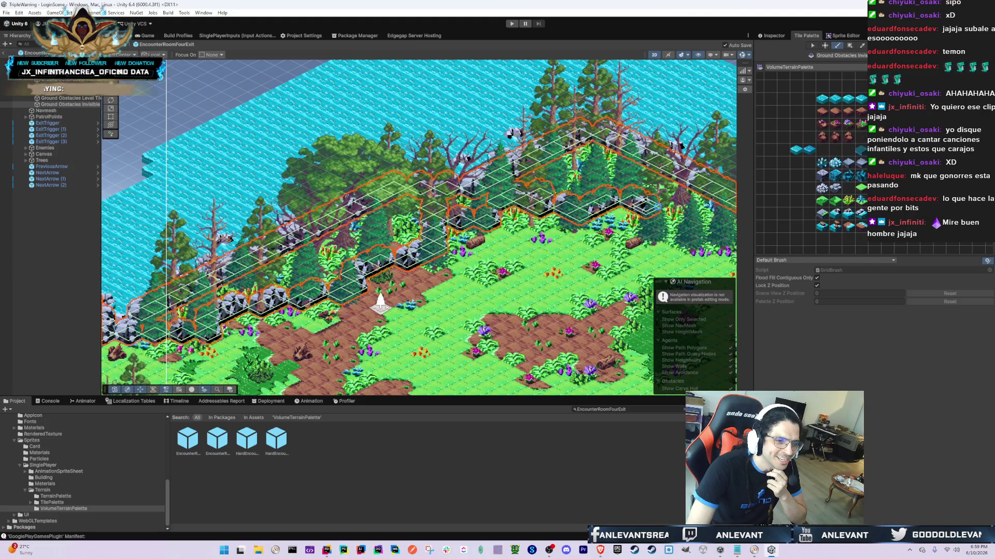
left_click(653, 227)
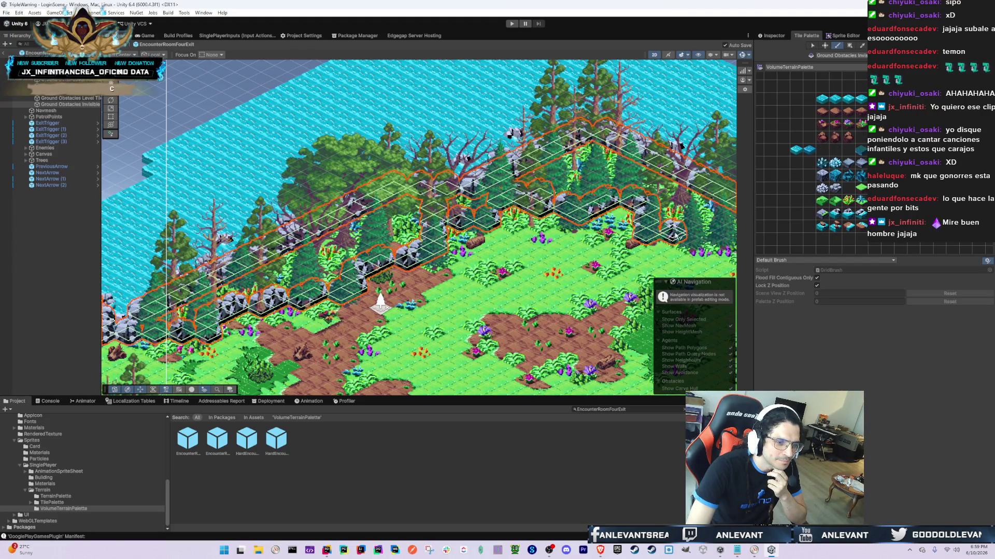
Step: Pan to the eastern cliffs and paint six obstacle tiles down the cliff edge
left_click_drag(675, 236, 450, 134)
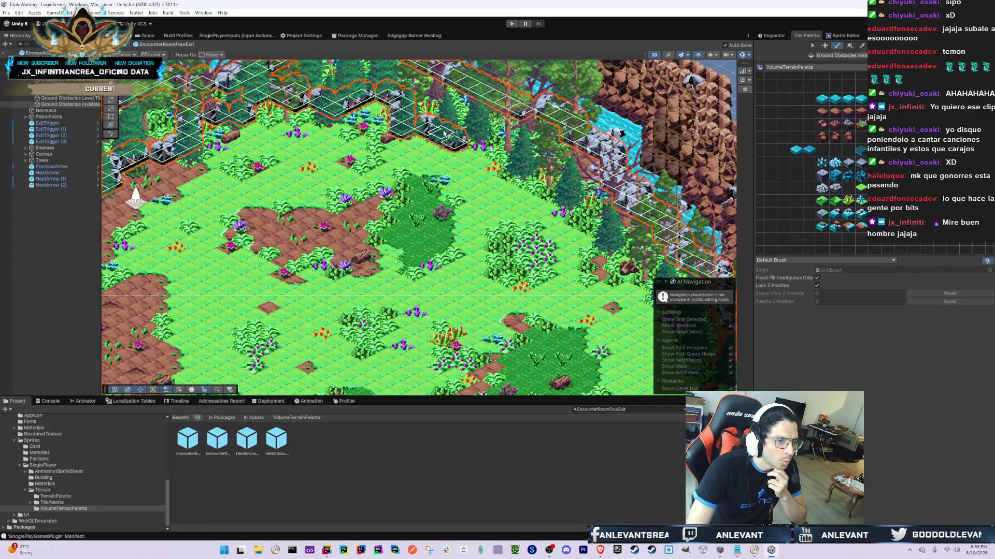
left_click(493, 137)
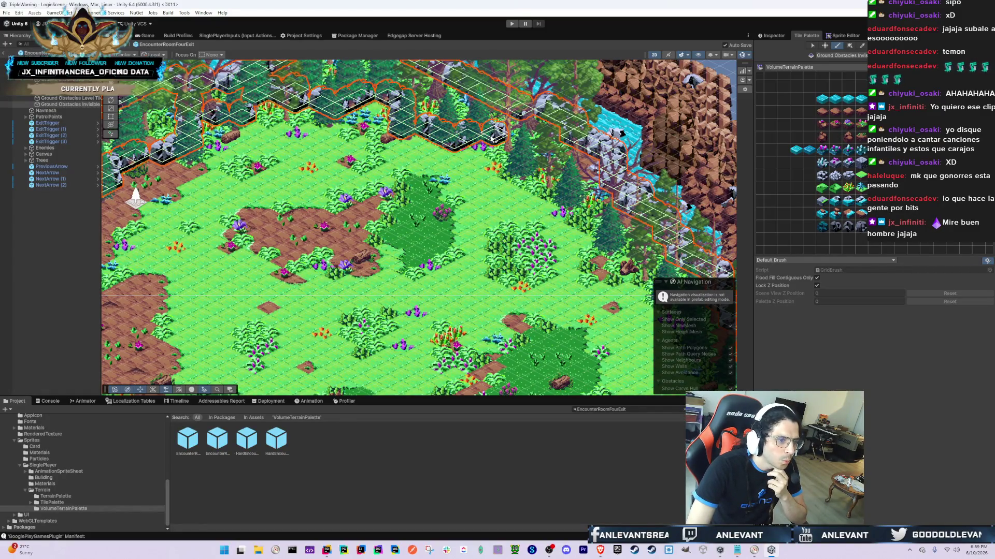
left_click(512, 154)
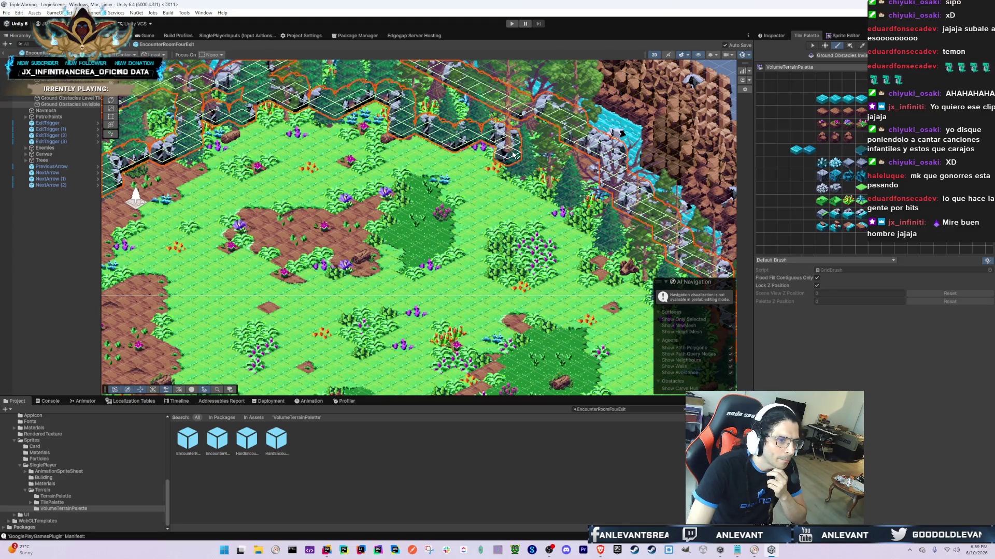
left_click(523, 175)
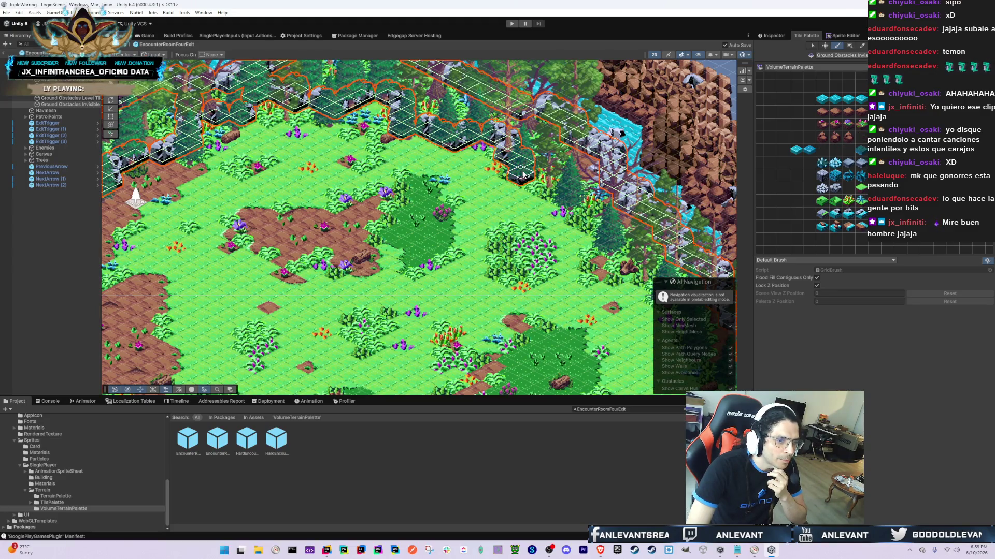
left_click(537, 173)
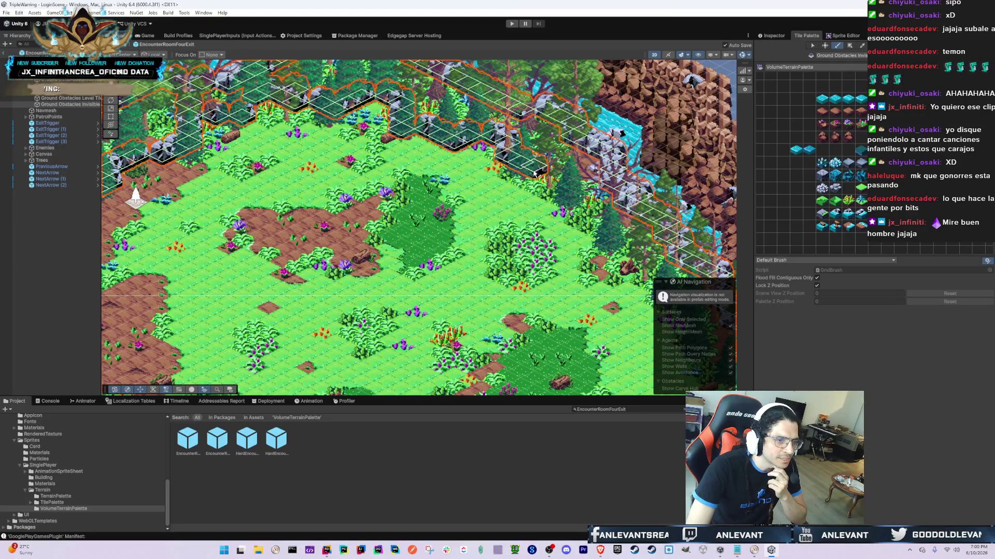
left_click(554, 181)
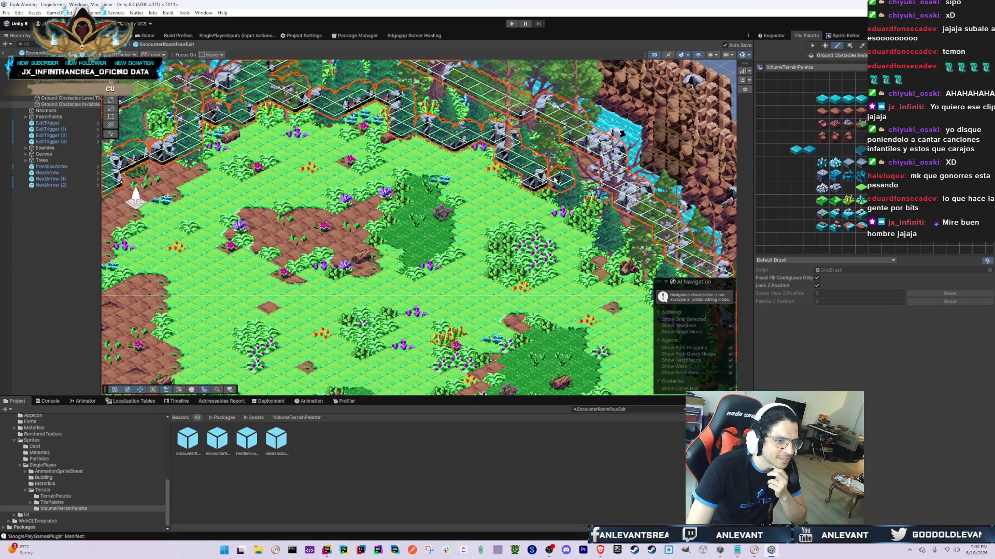
left_click(570, 196)
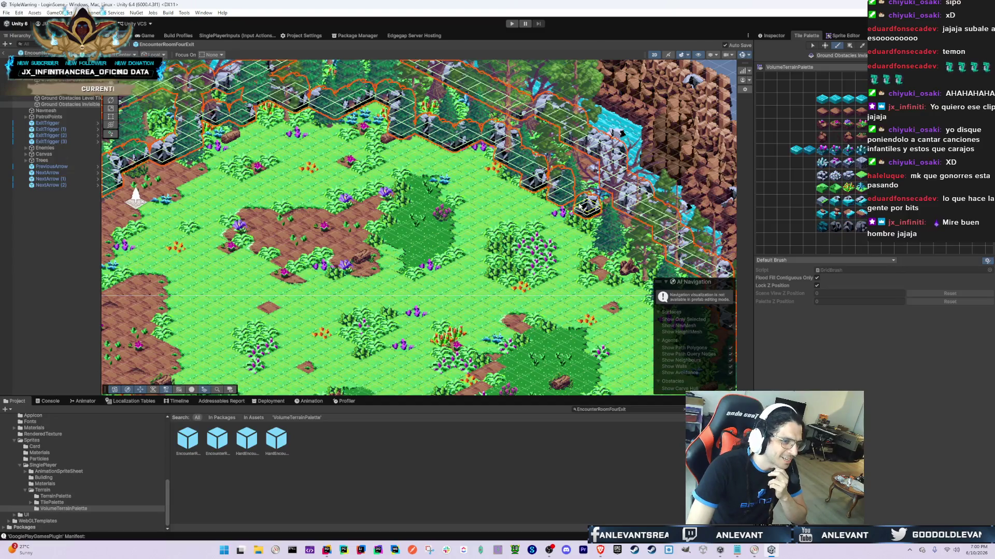
Step: Continue the obstacle wall down-right along the cliff border with seven more tiles
left_click_drag(574, 198, 517, 153)
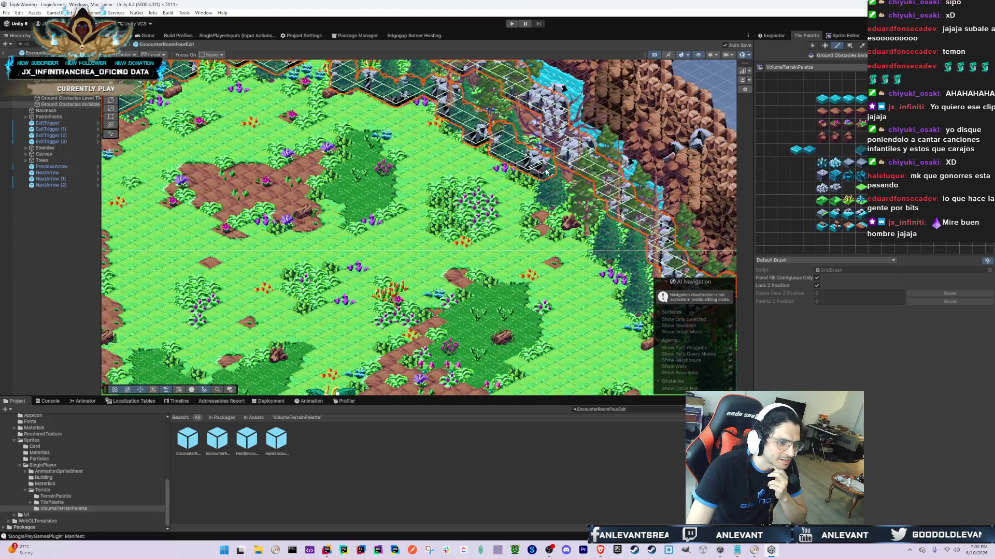
left_click(555, 183)
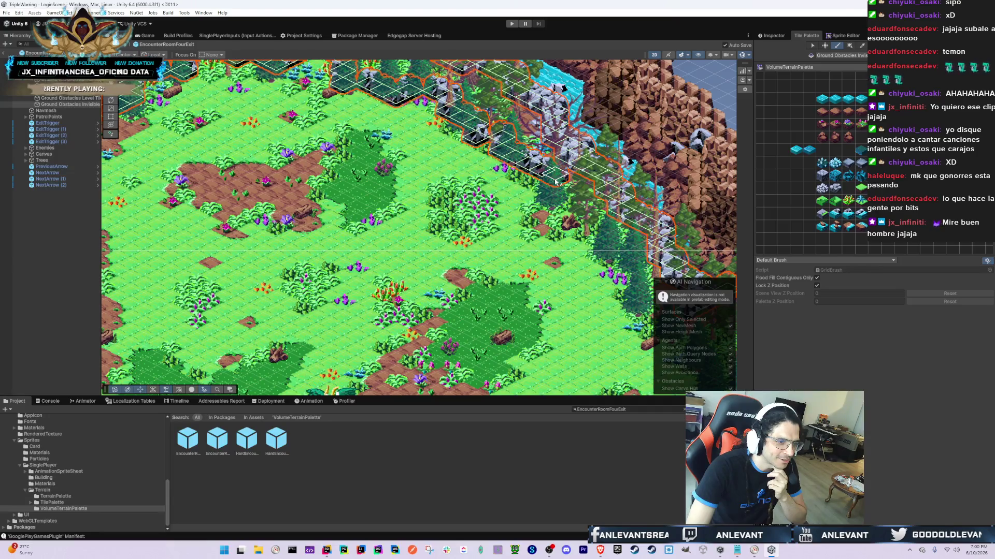
left_click(558, 202)
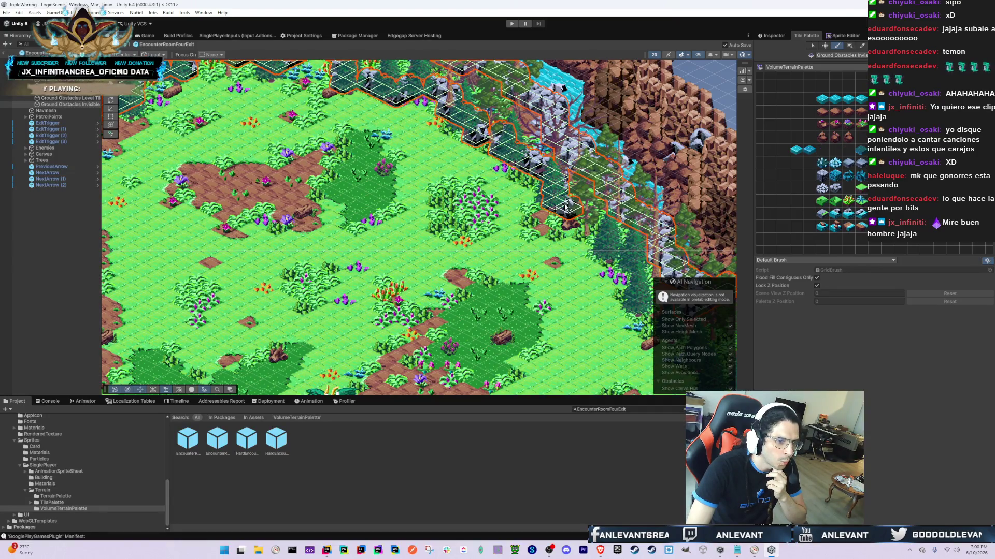
left_click(573, 208)
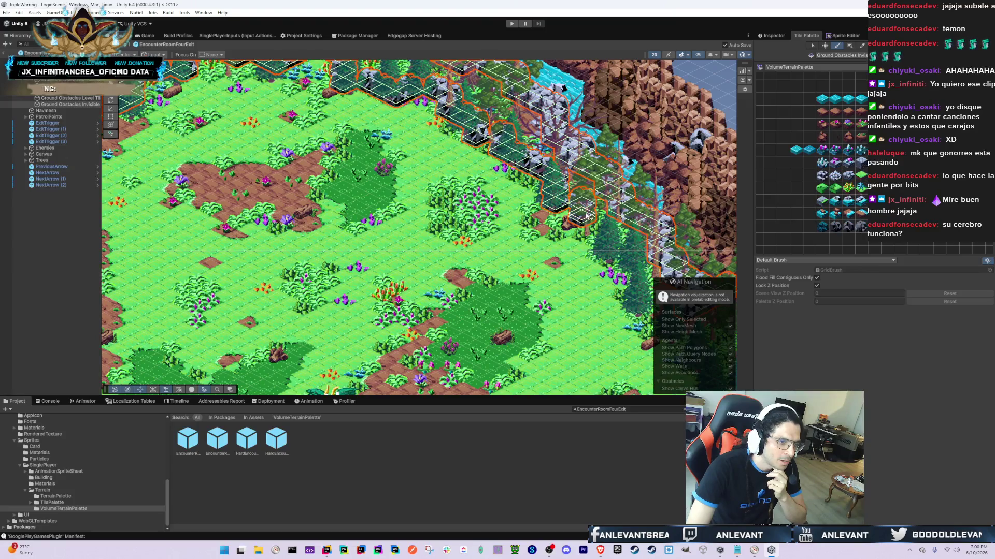
left_click(601, 229)
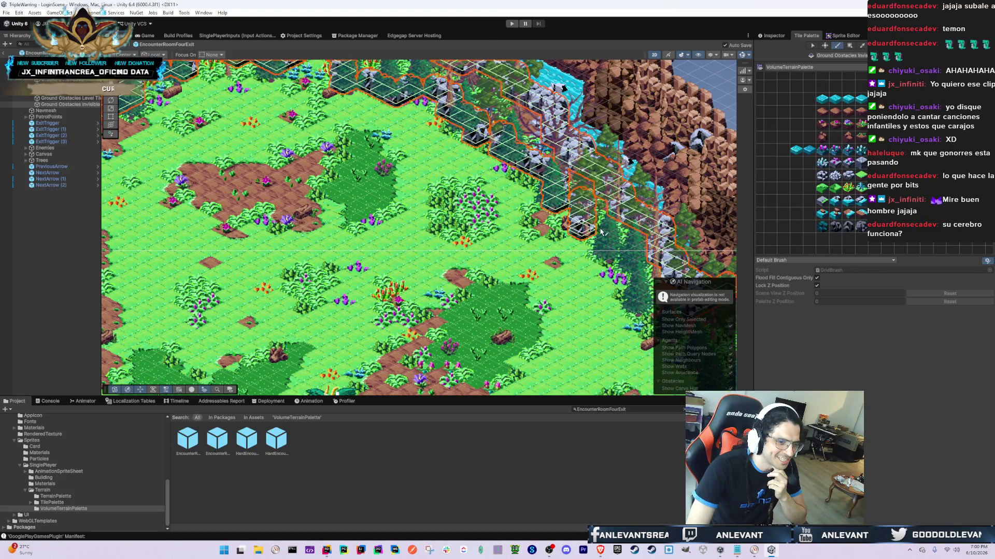
left_click_drag(603, 231, 503, 158)
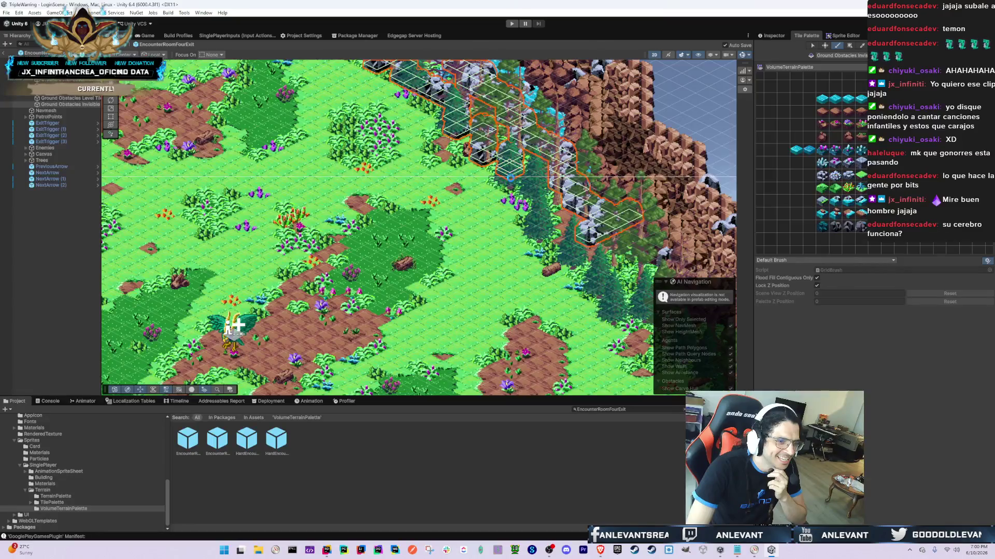
left_click(524, 195)
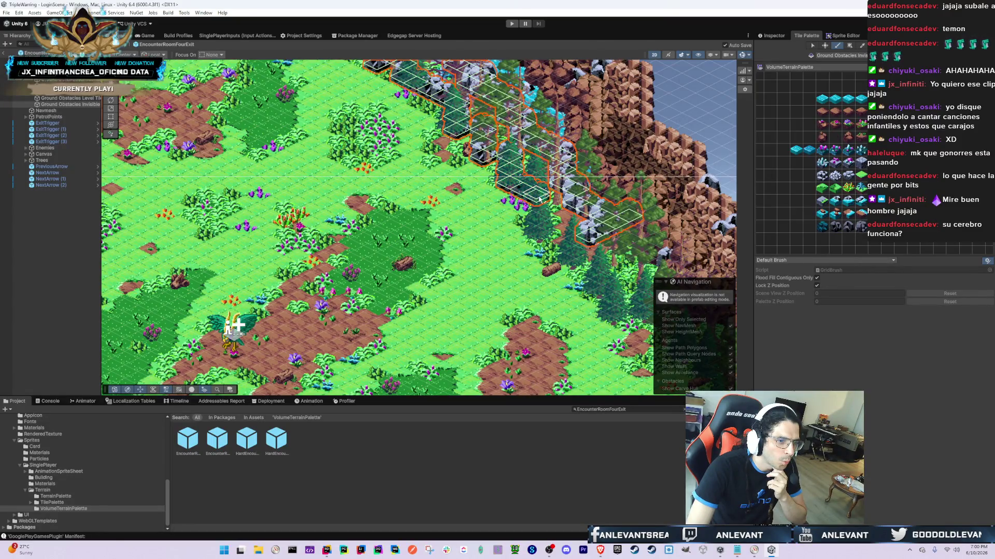
left_click(542, 226)
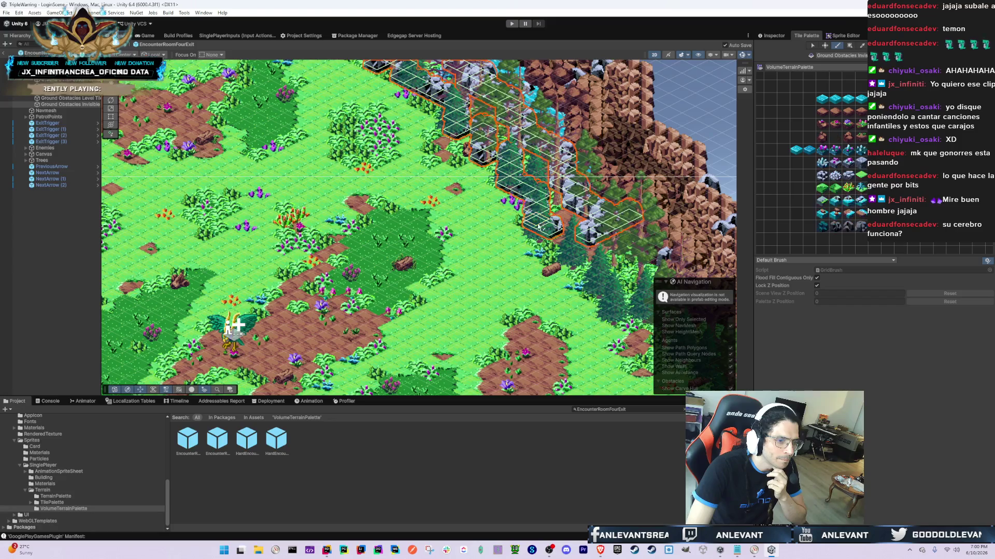
left_click(570, 236)
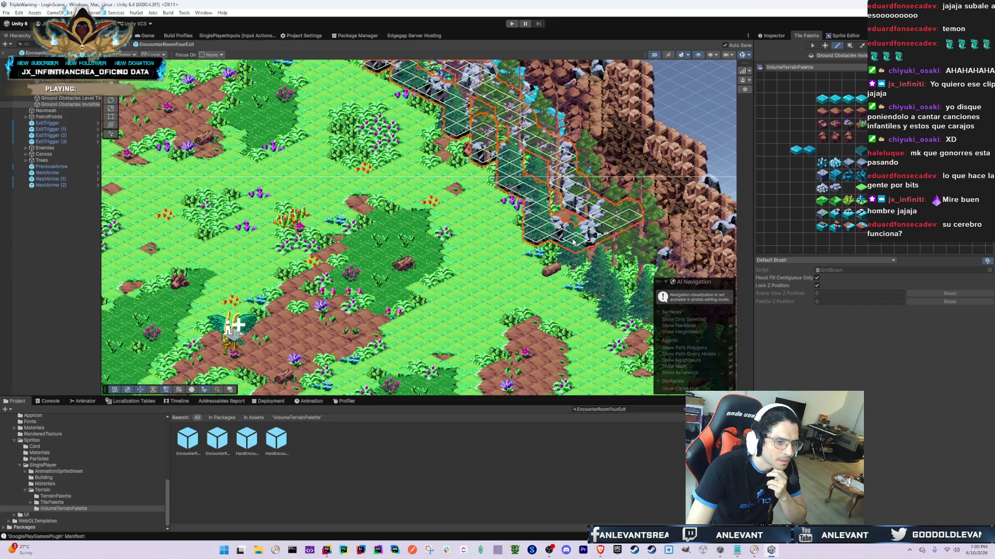
Step: Extend the obstacle tiles further down the cliff edge past the pine trees
left_click_drag(573, 257, 519, 209)
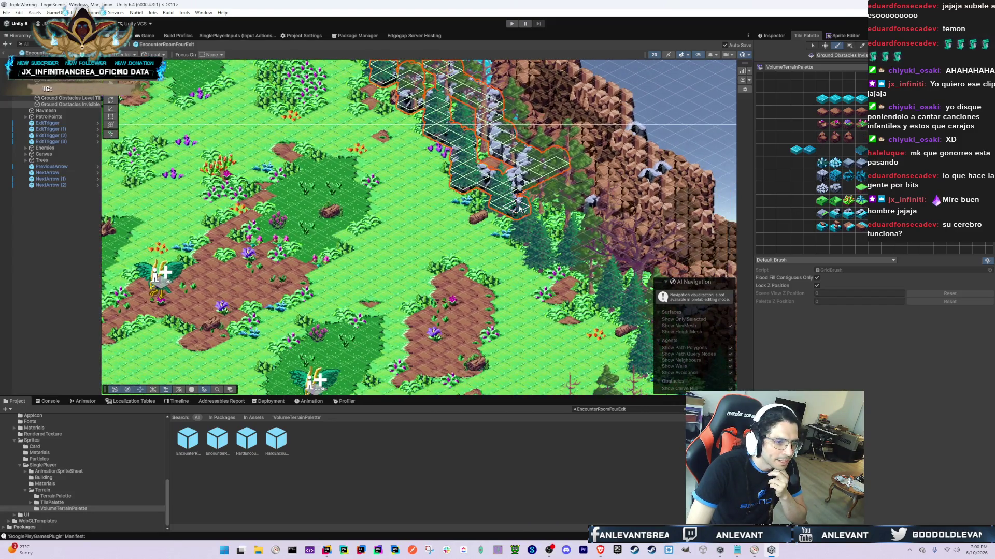
left_click(528, 239)
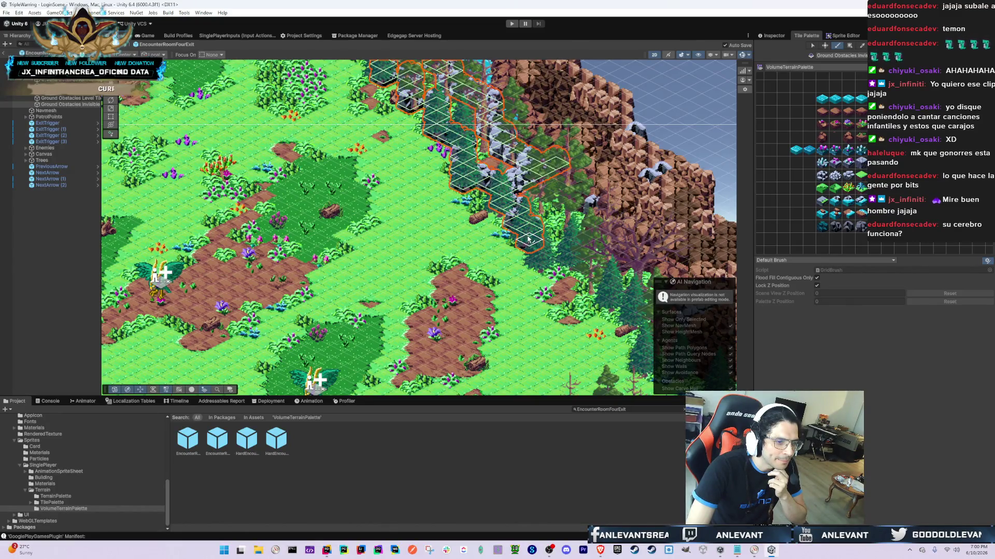
left_click(536, 255)
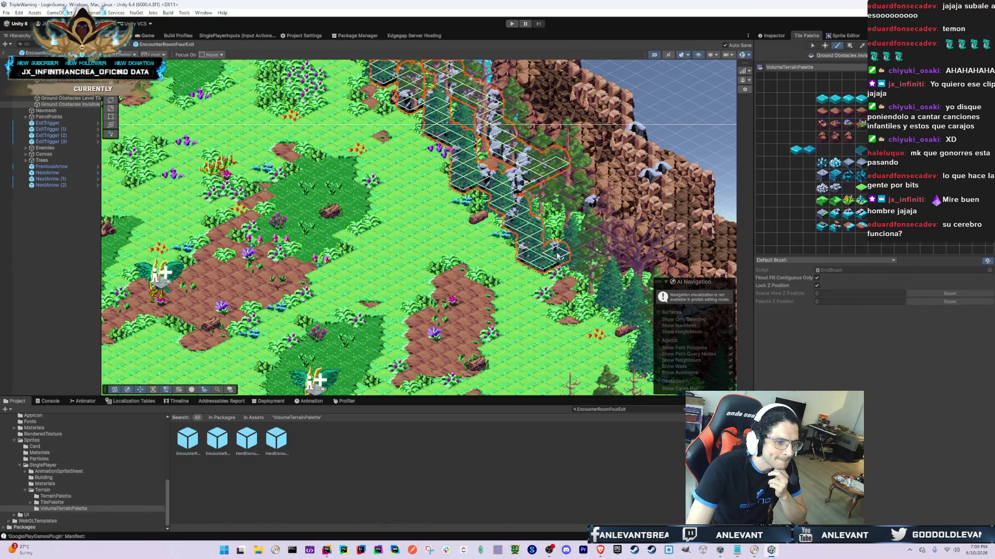
left_click(562, 254)
left_click(595, 280)
left_click_drag(607, 292, 518, 194)
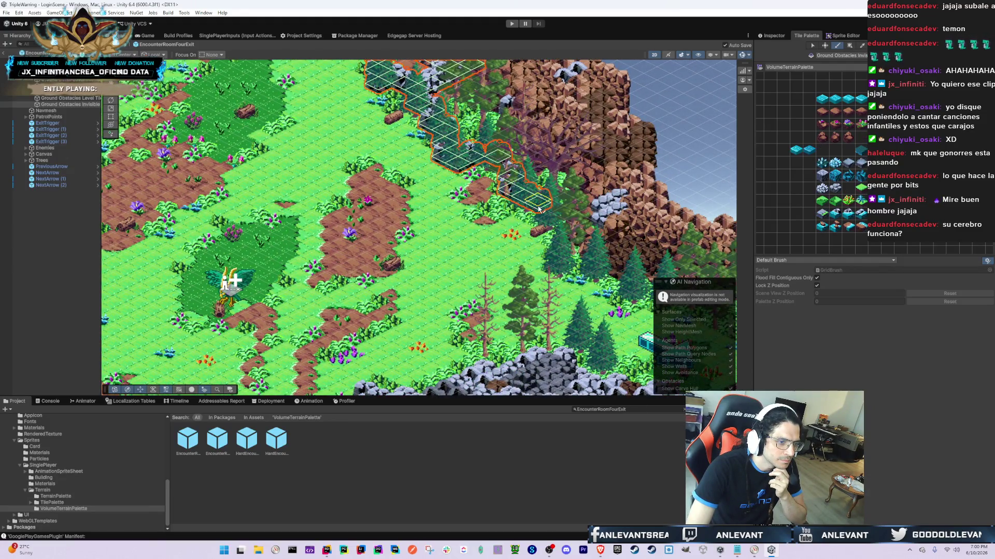
left_click(550, 232)
left_click(558, 254)
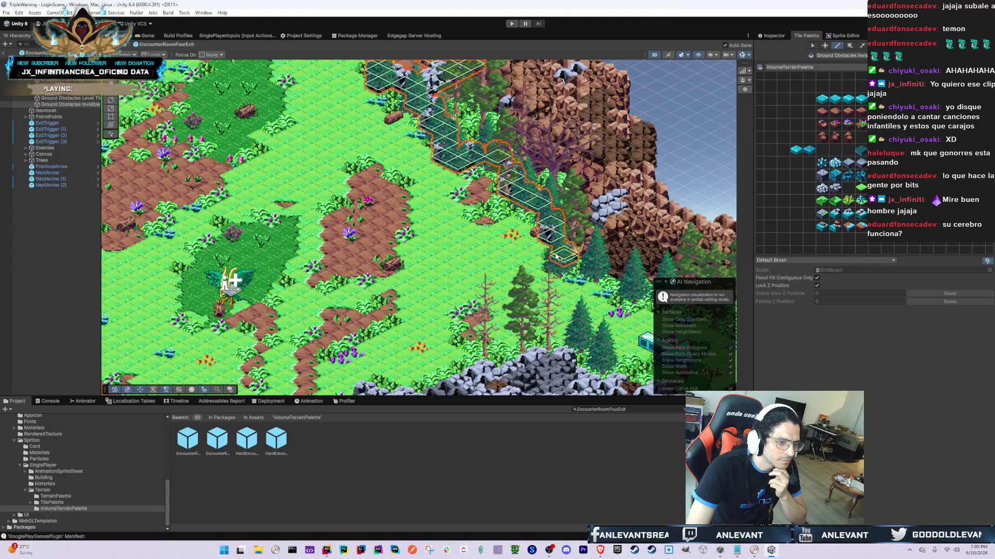
left_click(590, 269)
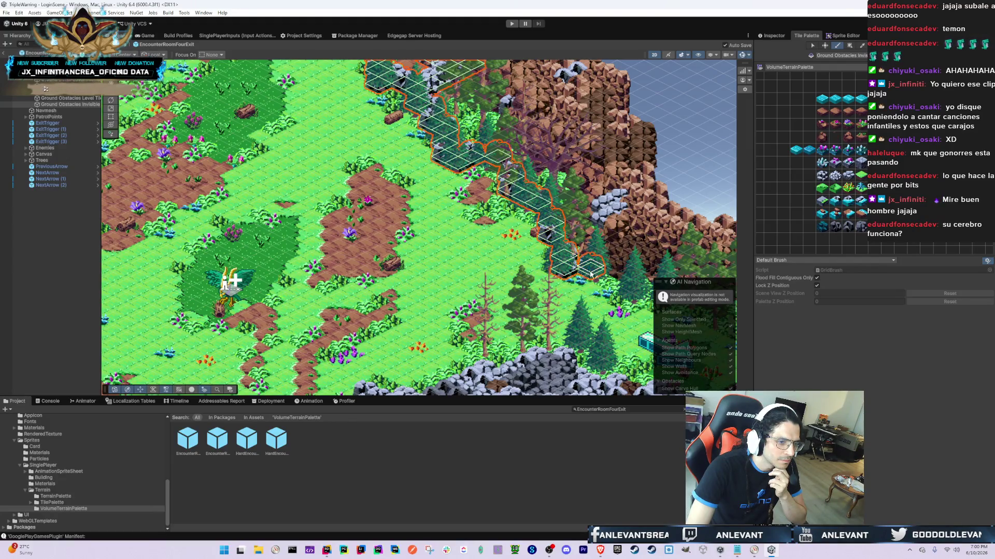
Step: Carry the obstacle wall to the cliff corner by the exit arrow, filling a gap, then start at the rock mound
left_click_drag(590, 274, 505, 204)
left_click(530, 211)
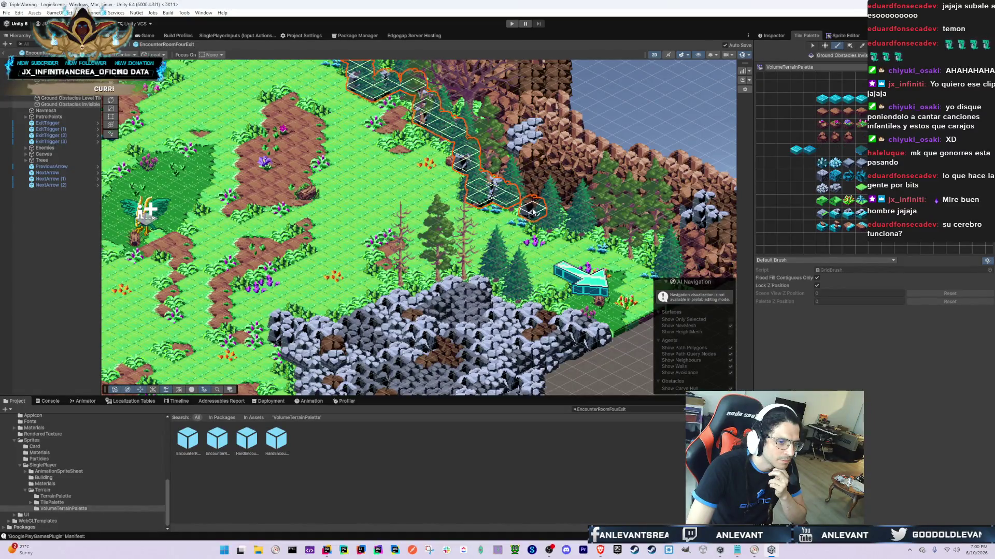
left_click(545, 218)
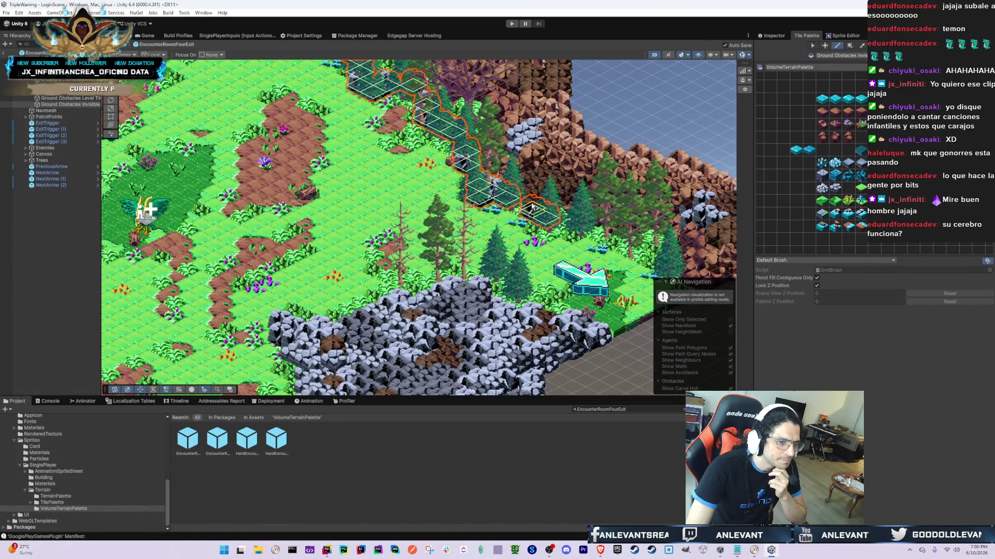
left_click(568, 215)
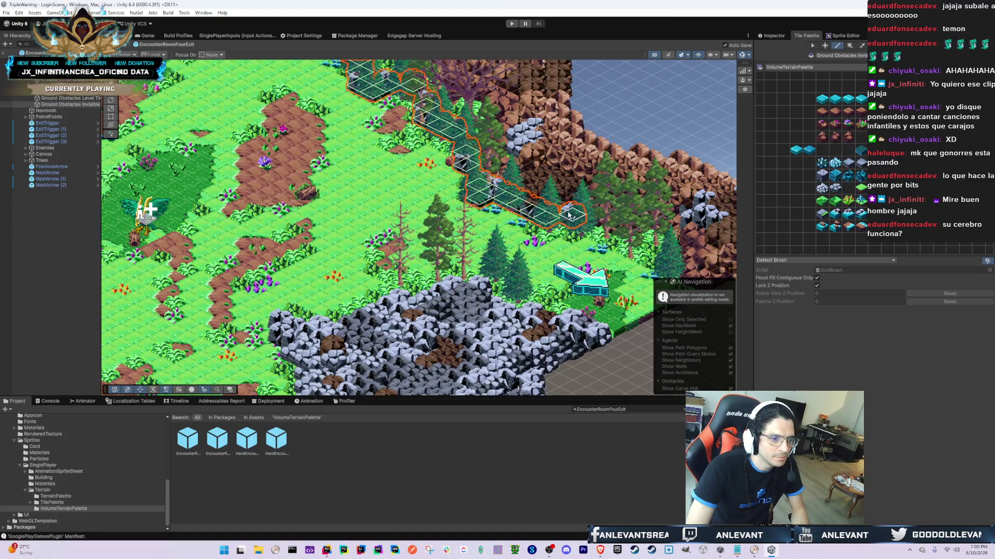
left_click(591, 218)
left_click(613, 232)
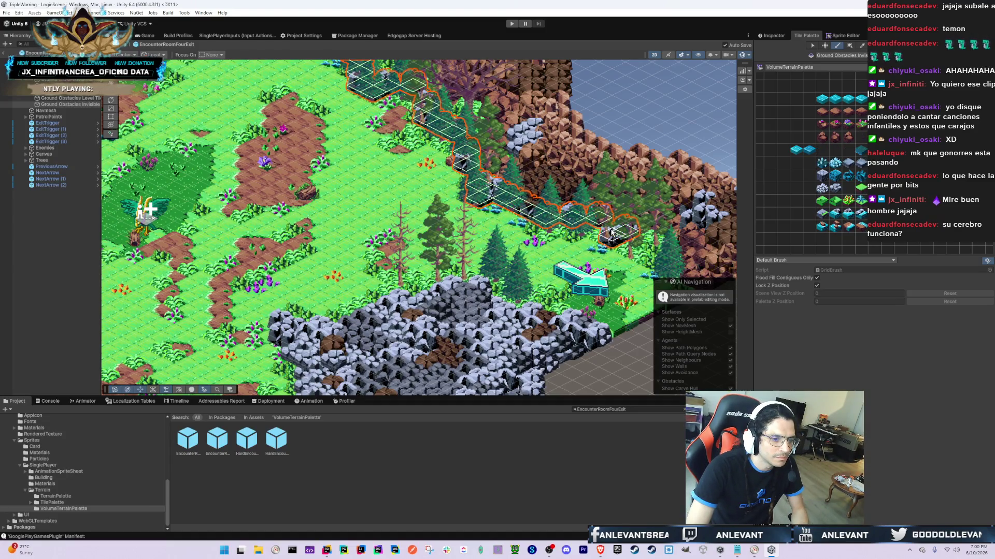
left_click_drag(611, 233, 559, 186)
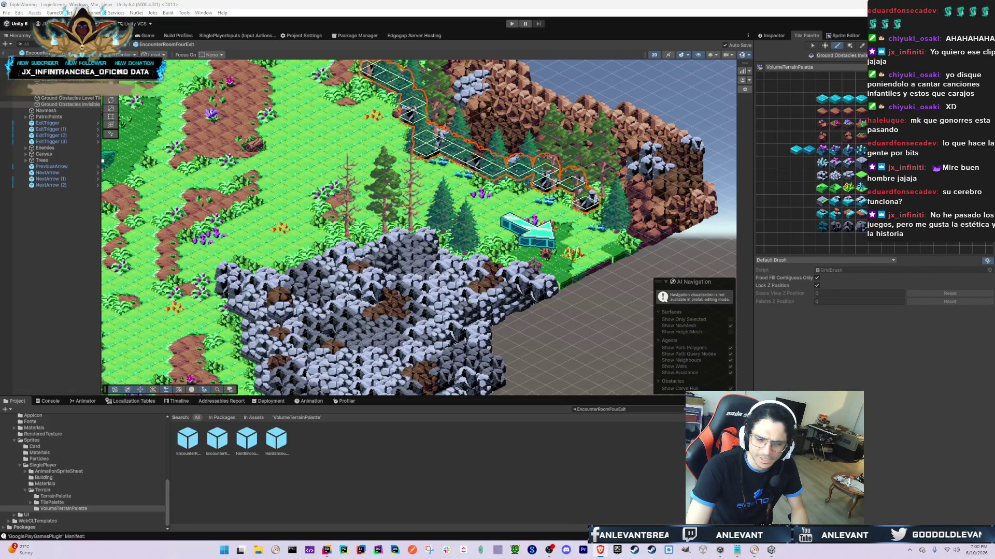
left_click(607, 213)
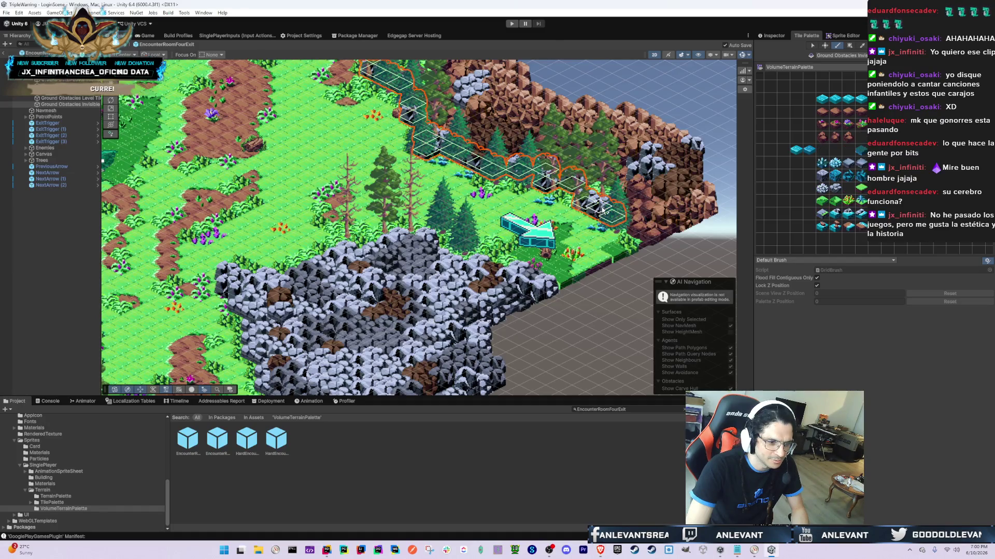
left_click(626, 224)
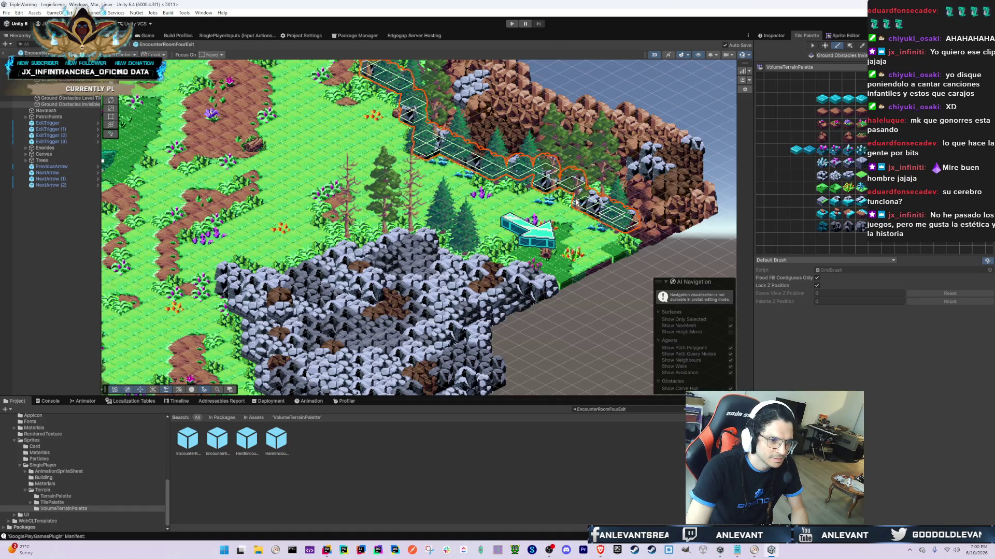
left_click(649, 187)
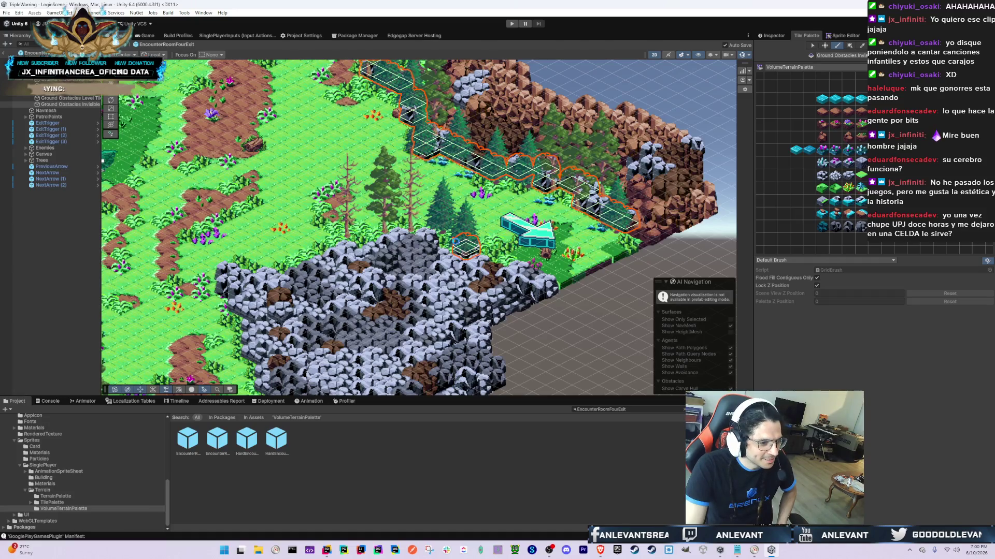
left_click(439, 228)
Step: Paint obstacle tiles along the rocky ledge and up-left beside the trees, filling a gap
left_click_drag(421, 228, 380, 232)
mouse_move(373, 228)
left_mouse_down()
mouse_move(362, 248)
mouse_move(310, 267)
mouse_move(327, 264)
mouse_move(362, 191)
mouse_move(415, 230)
left_mouse_up()
left_click(424, 234)
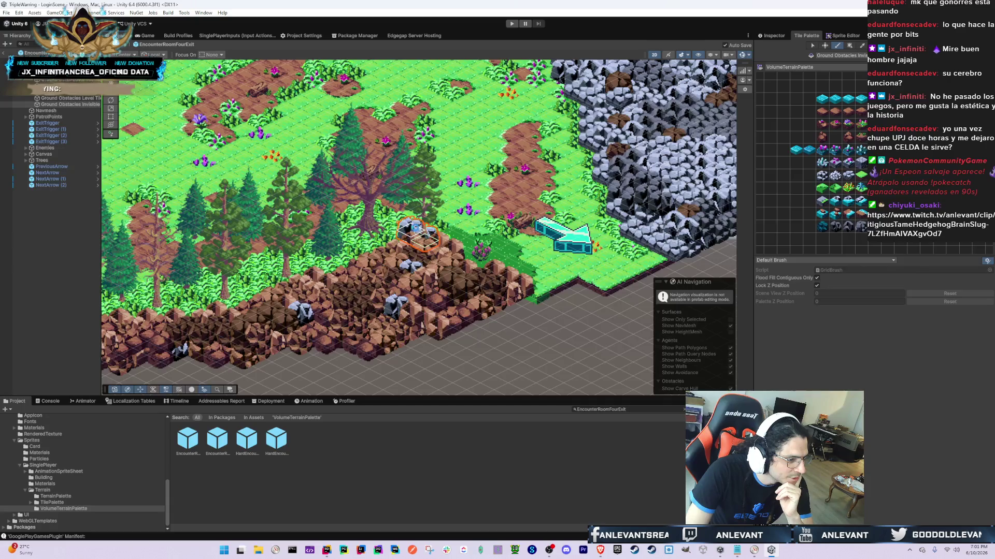
left_click(369, 215)
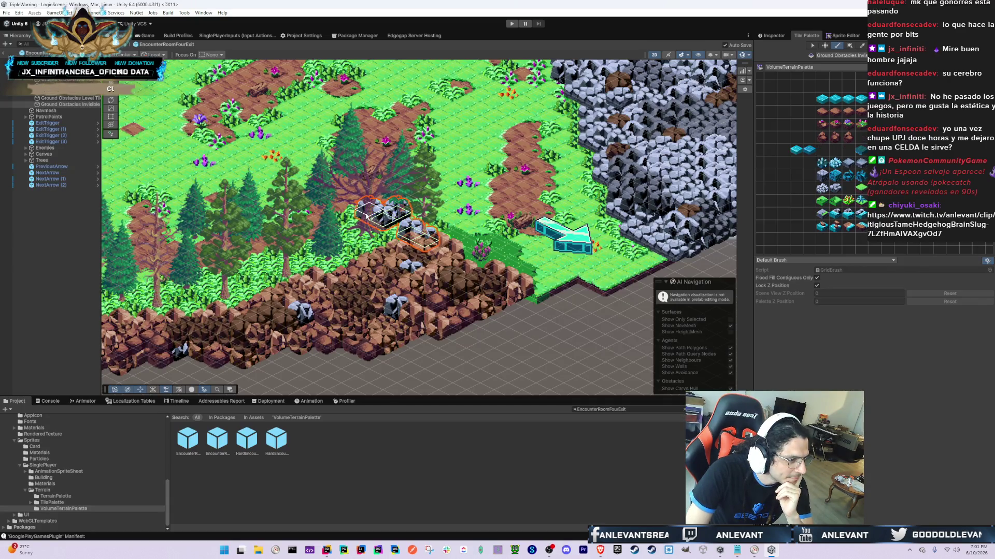
left_click(357, 180)
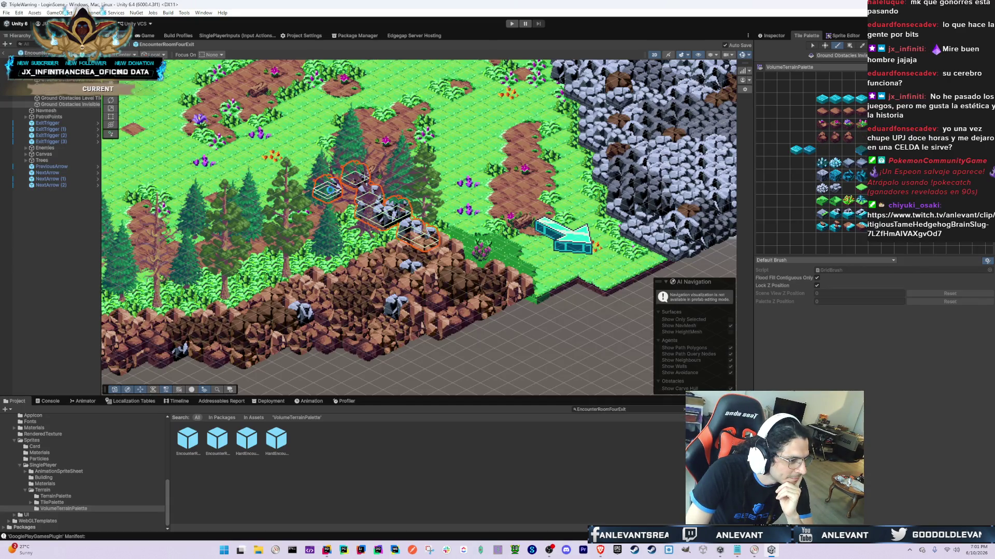
left_click(340, 186)
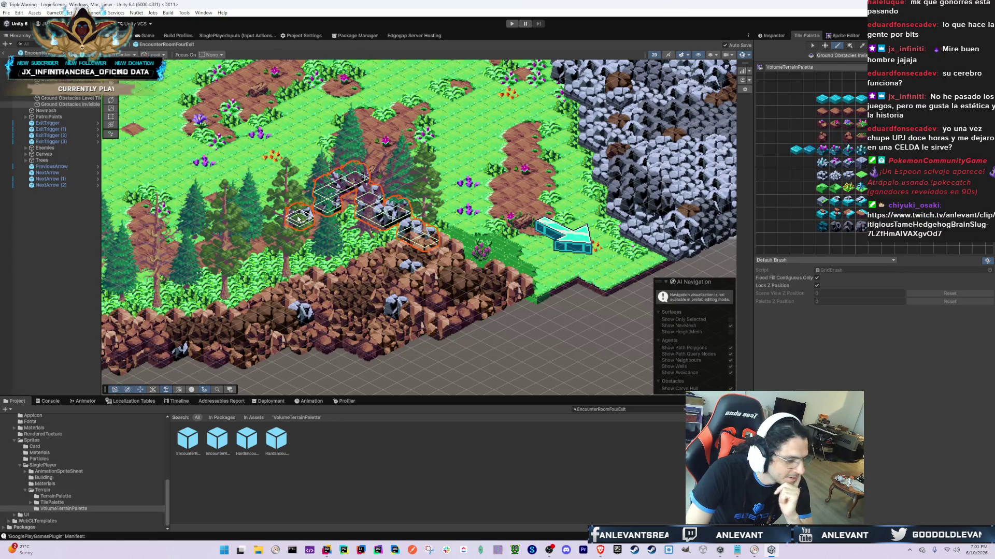
left_click(302, 214)
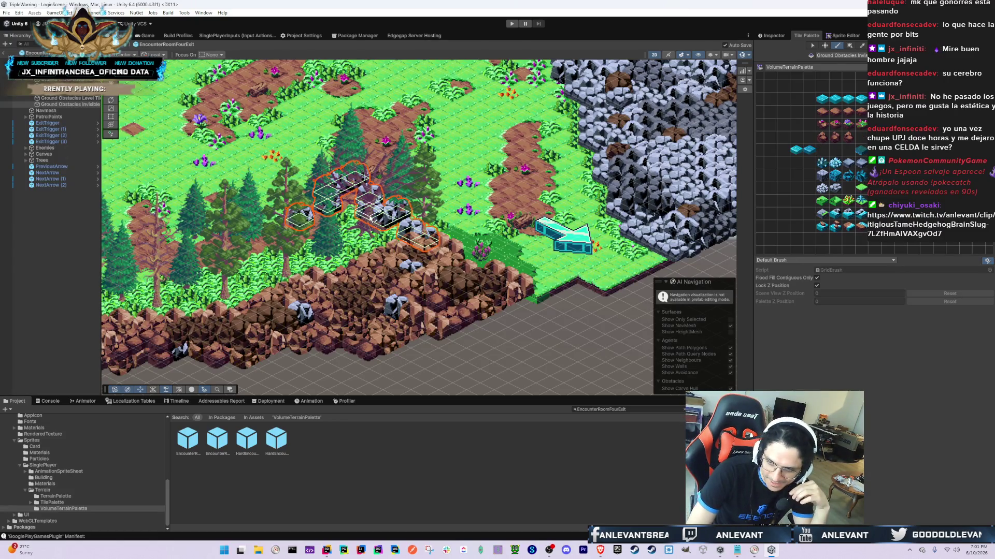
left_click(322, 217)
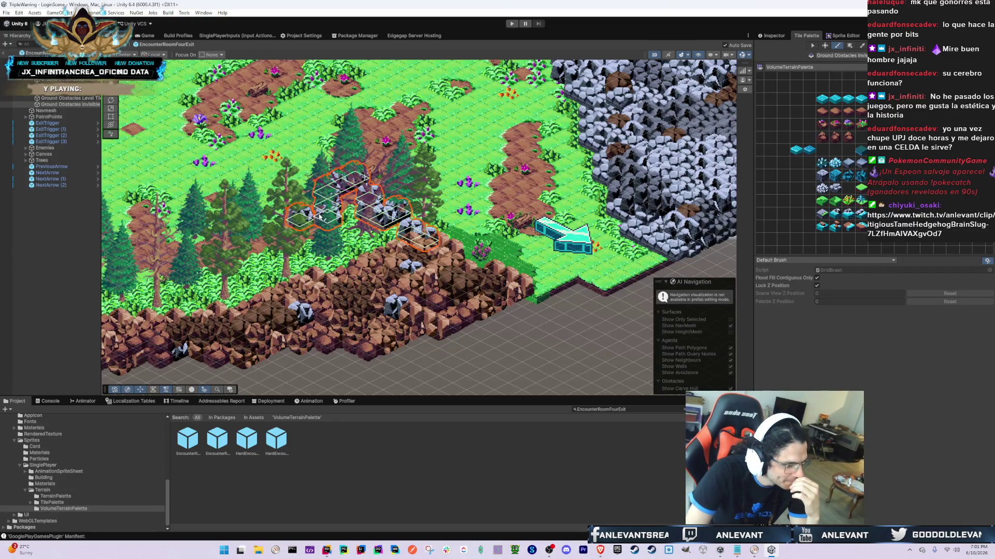
Step: Extend the obstacle strip down-left along the cliff edge, erasing and repainting misplaced tiles
left_click(285, 244)
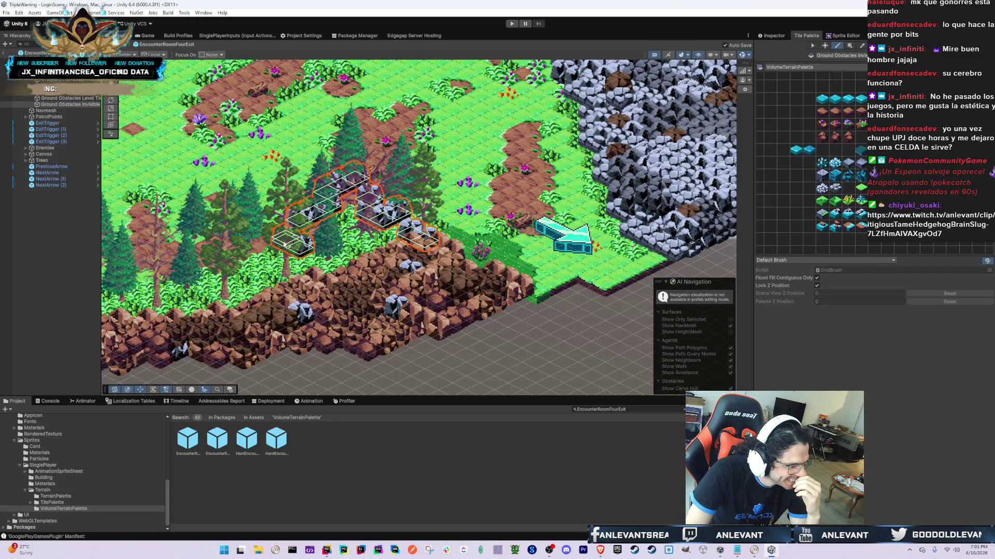
left_click(246, 248)
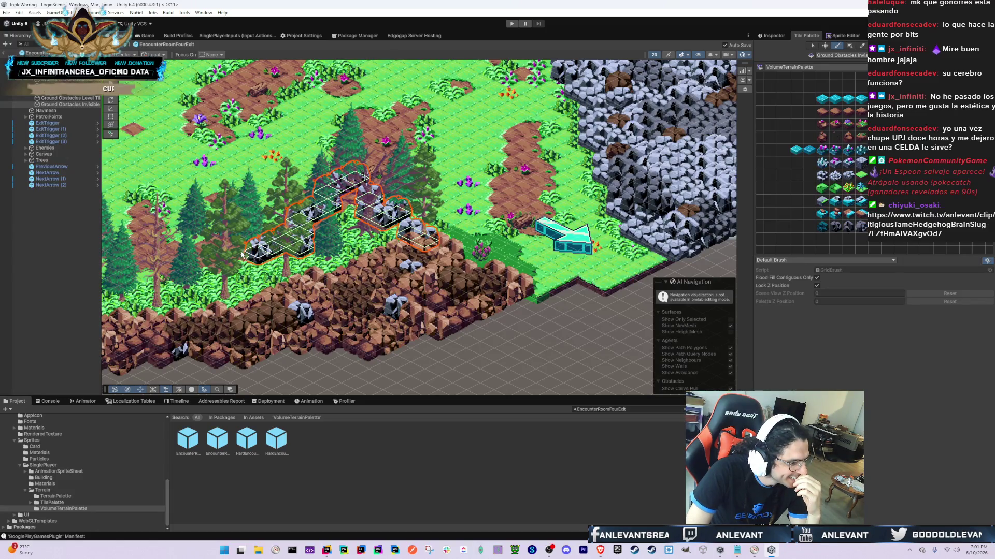
left_click(241, 252)
left_click(194, 283)
left_click(189, 234)
left_click(223, 239)
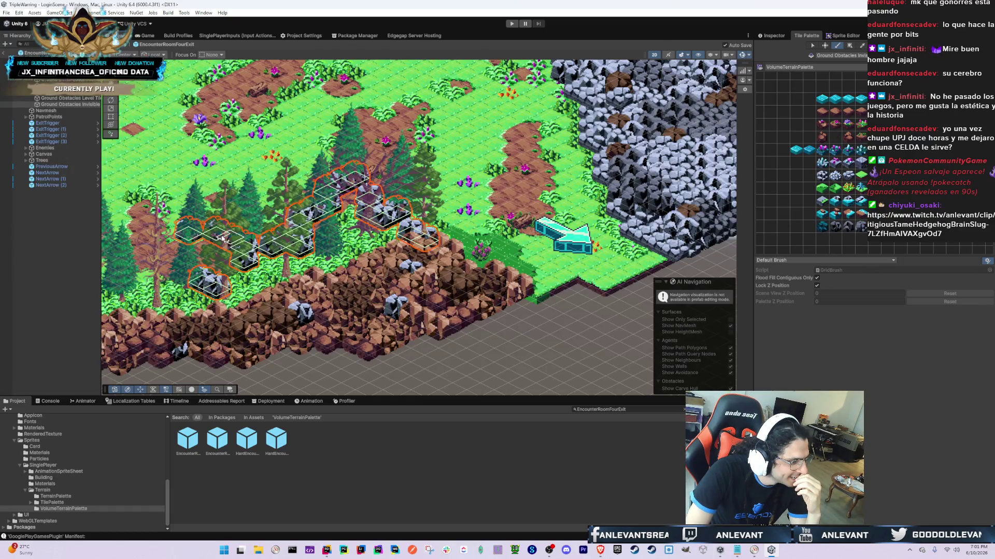
left_click_drag(215, 238, 293, 198)
left_click(273, 207)
left_click(239, 221)
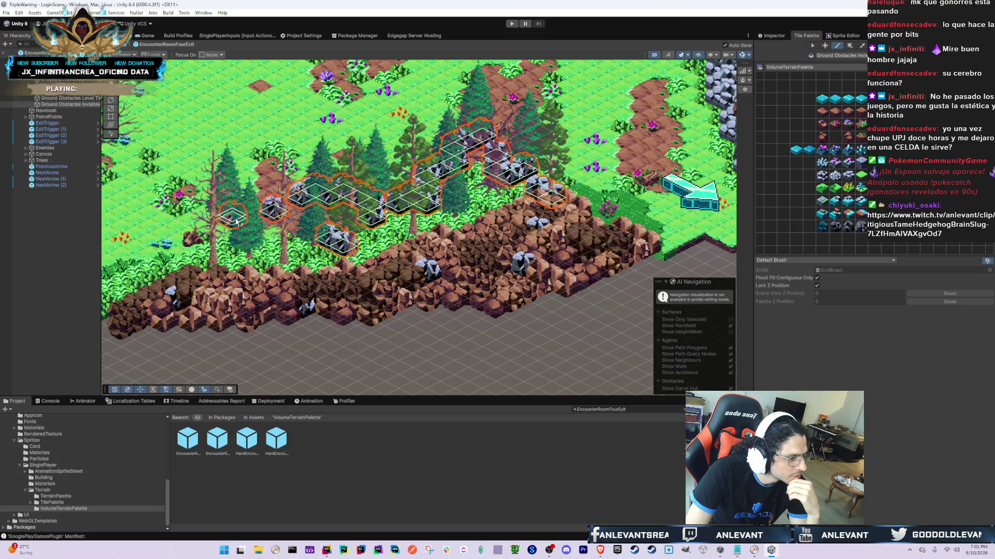
left_click(284, 206)
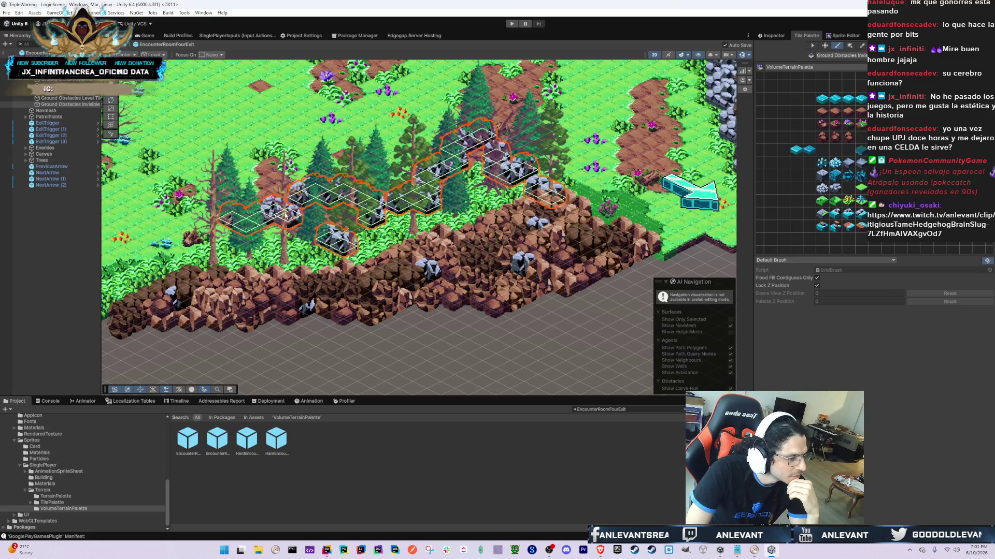
left_click(284, 207, "shift")
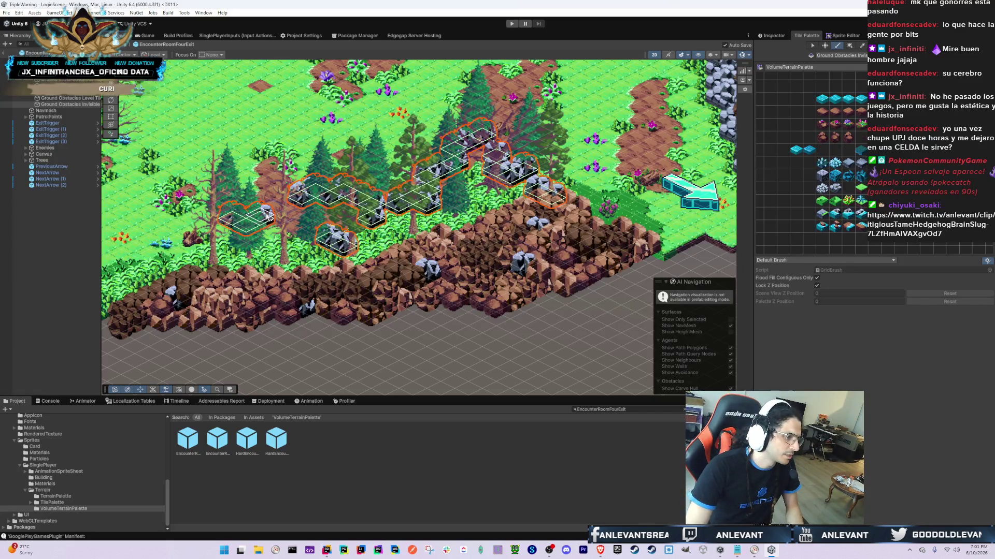
left_click(284, 228)
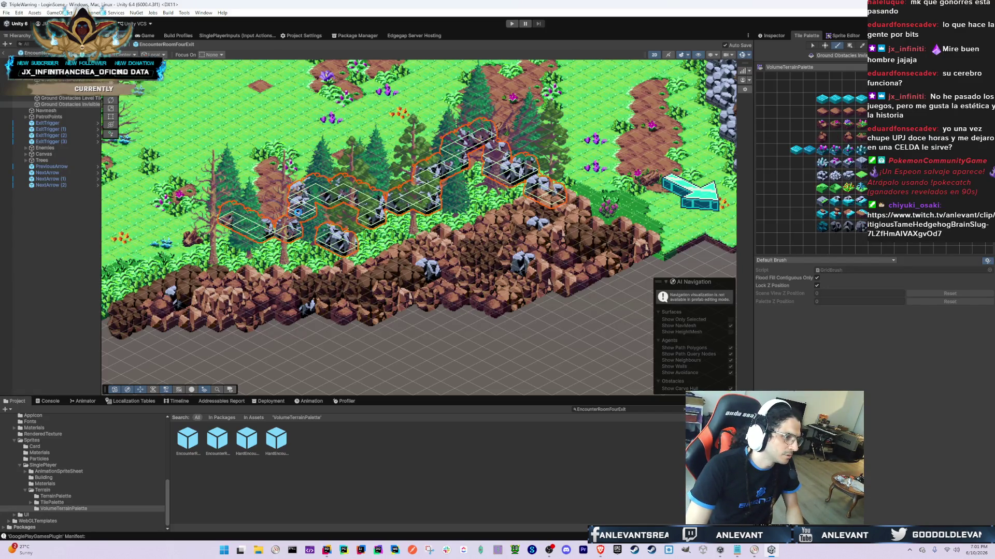
Step: Add obstacle tiles beside the strip, extend it up the cliff, and fill the cliff corner
left_click(384, 171)
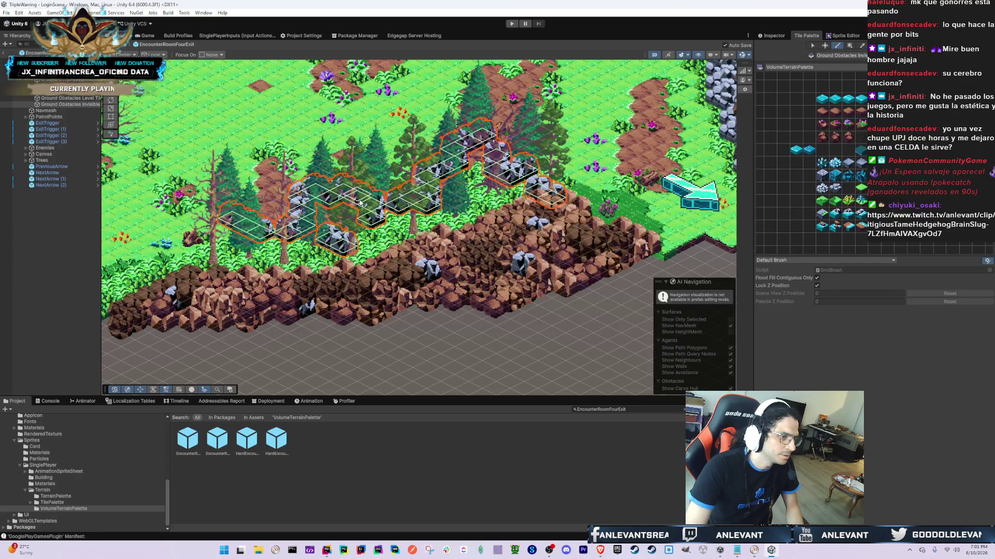
left_click(382, 187)
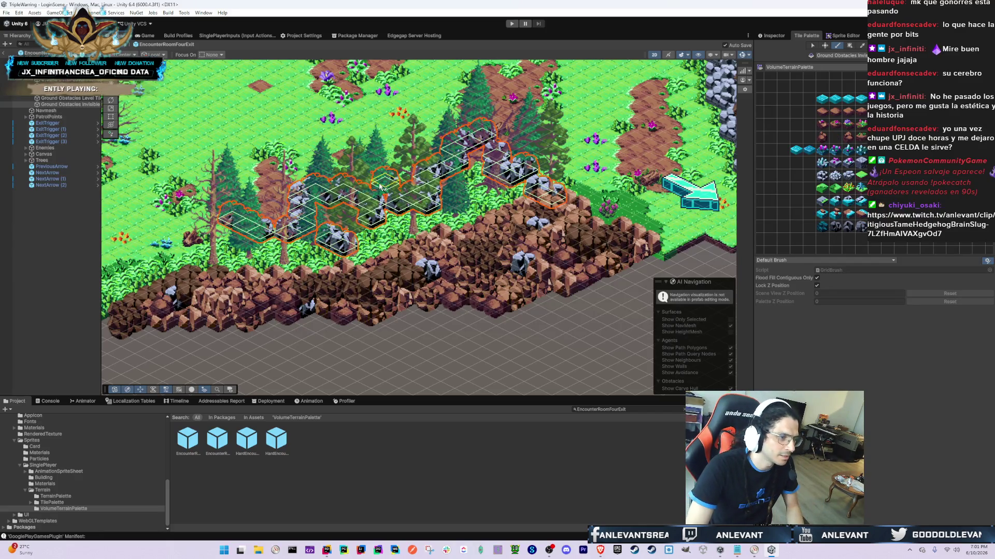
left_click(412, 175)
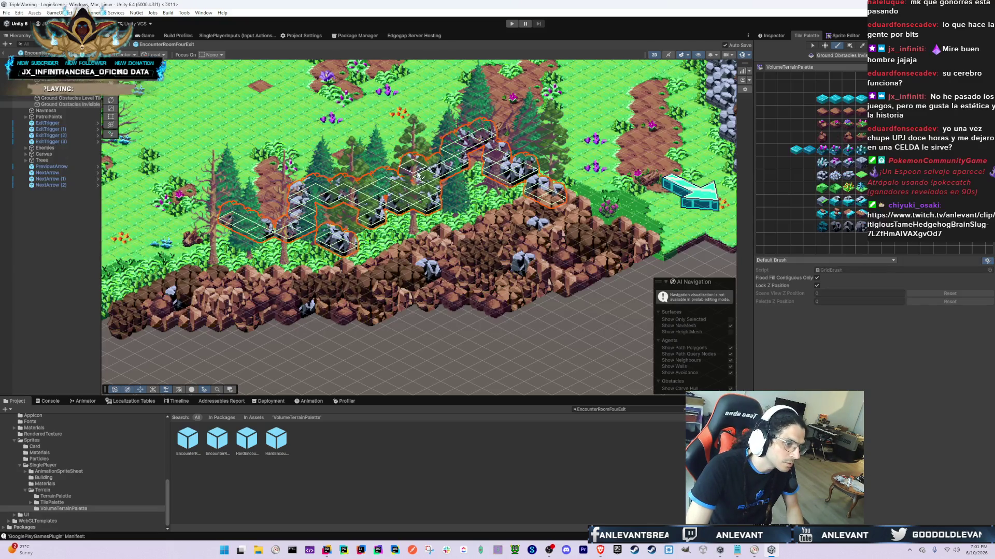
left_click(482, 117)
left_click(480, 107)
left_click(463, 123)
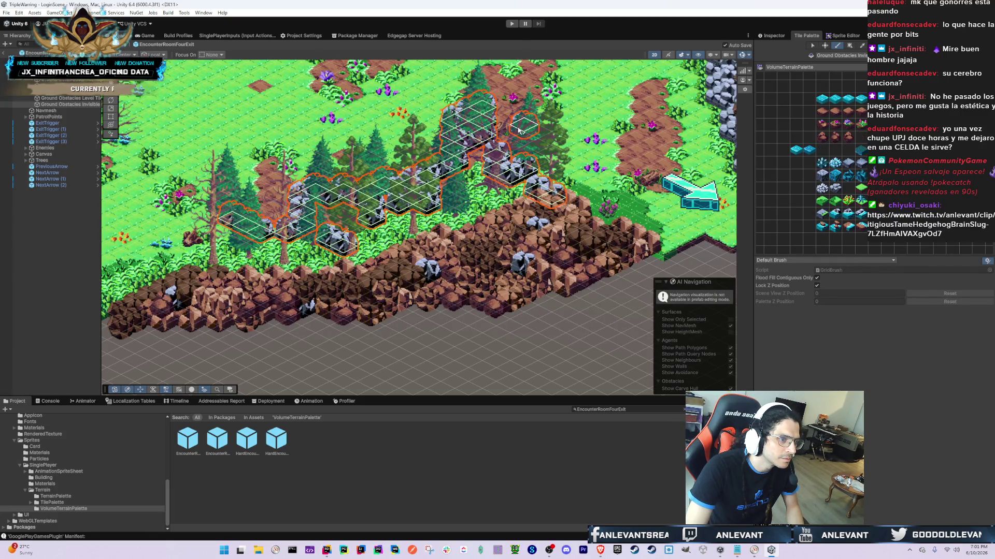
left_click_drag(470, 118, 446, 150)
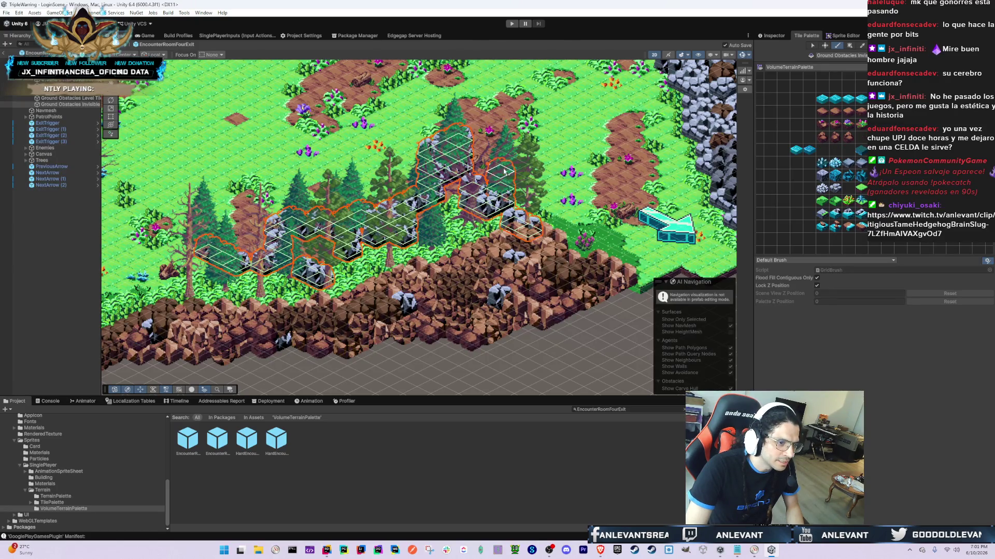
left_click(525, 191)
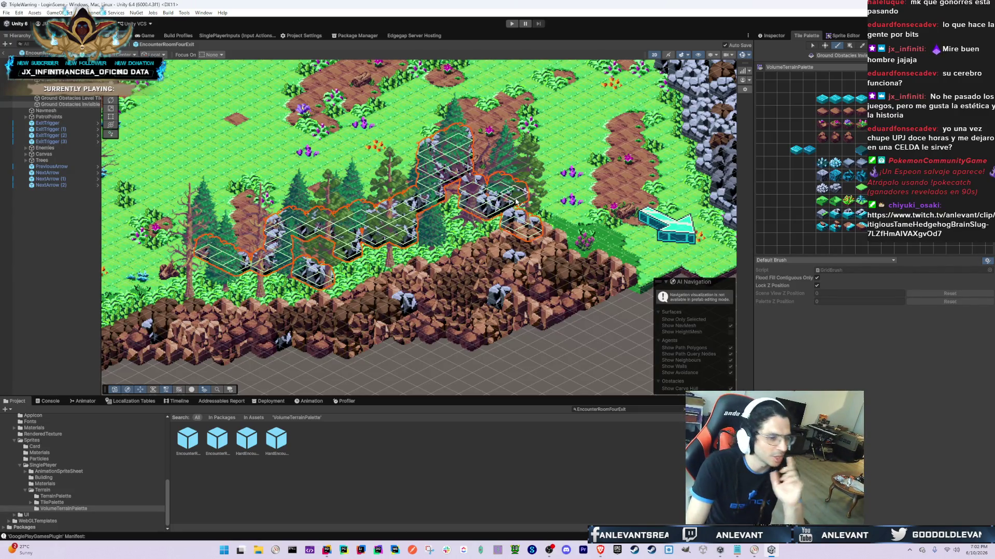
left_click(528, 201)
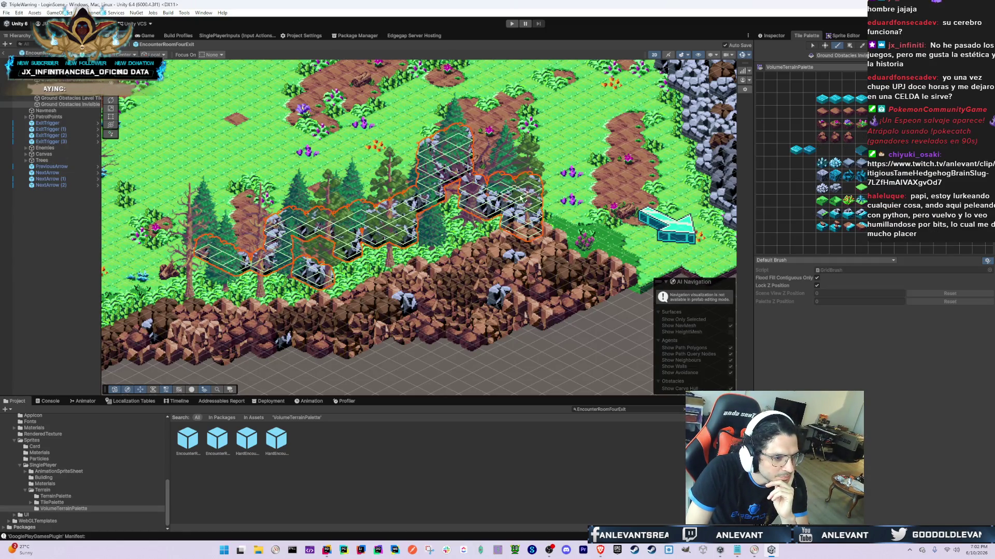
Step: Pan to the left exit arrow and paint rock obstacle tiles along the left cliff base
left_click_drag(181, 234, 432, 235)
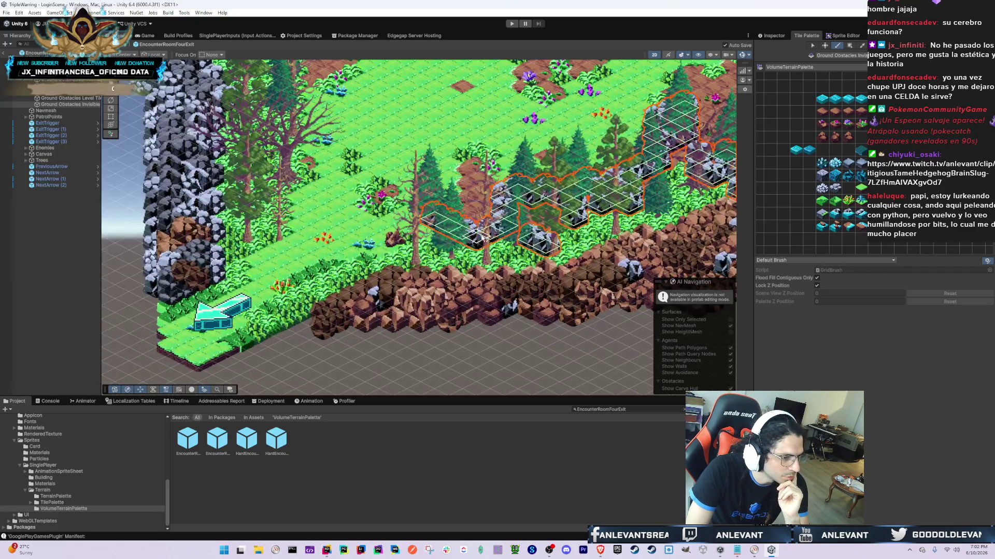
left_click(420, 245)
left_click(407, 258)
left_click(394, 256)
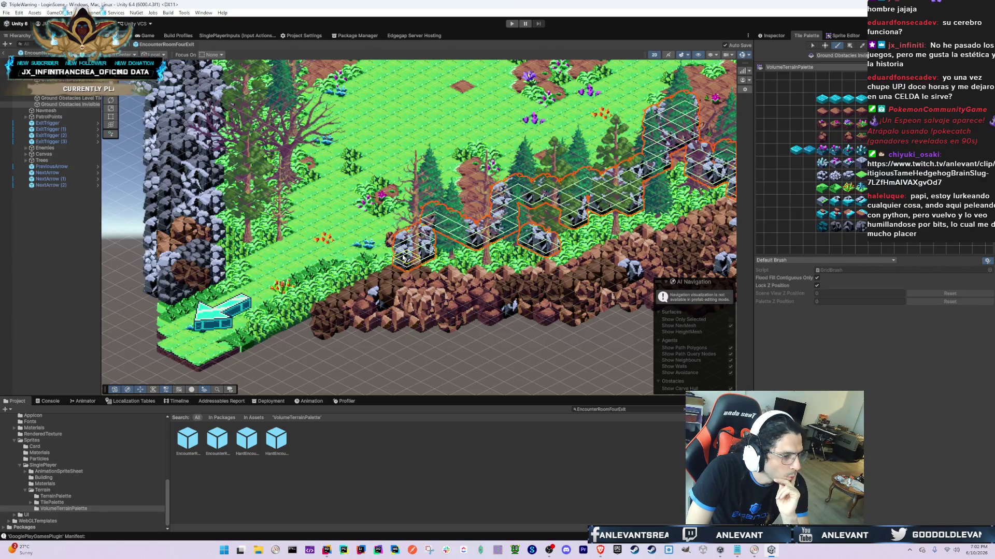
left_click(411, 275)
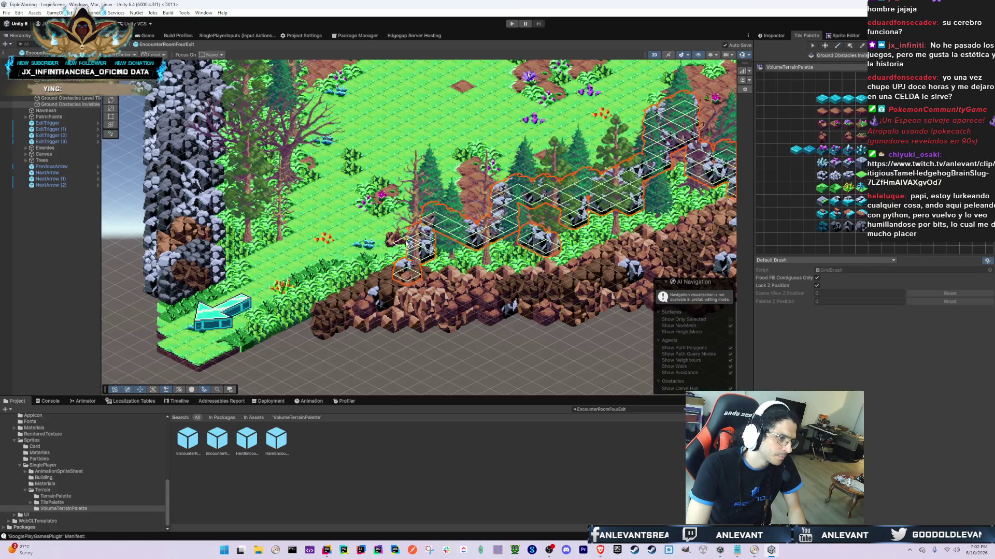
key("b")
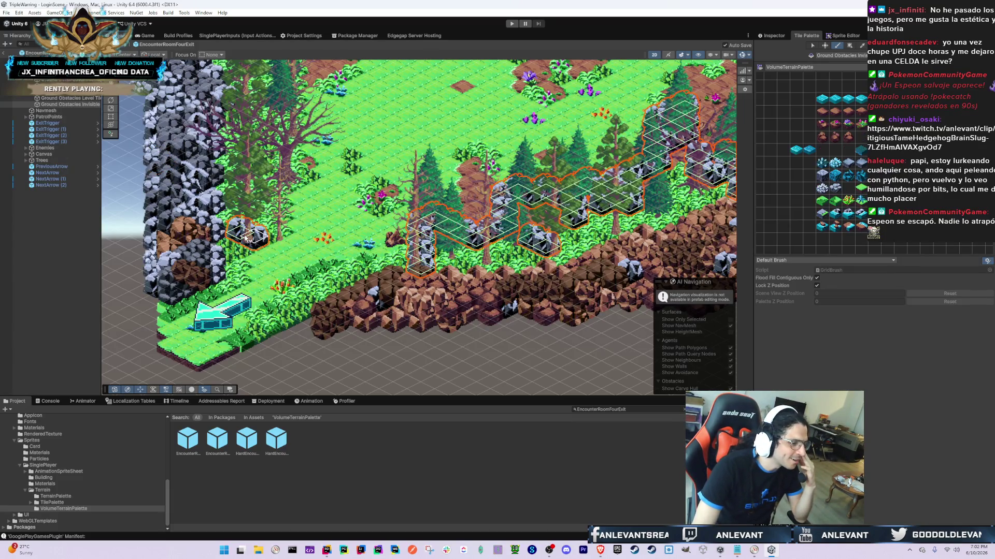
mouse_move(259, 229)
left_mouse_down()
mouse_move(282, 217)
mouse_move(286, 165)
mouse_move(282, 248)
mouse_move(289, 179)
left_mouse_up()
scroll(286, 202, "up", 1)
Step: Paint an obstacle column up the left grey rock cliff to its top
scroll(286, 166, "up", 2)
scroll(288, 179, "up", 2)
left_click_drag(283, 228, 281, 205)
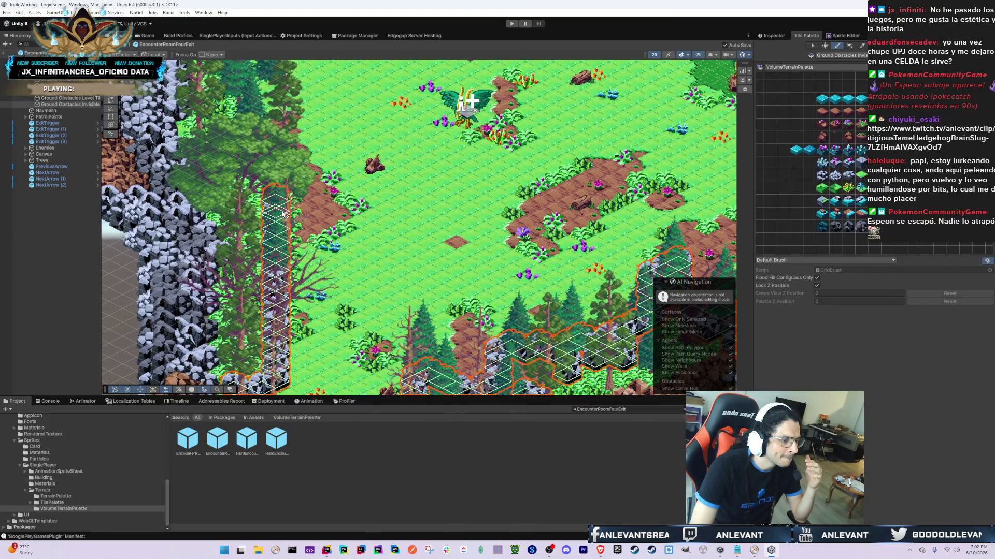
left_click(293, 208)
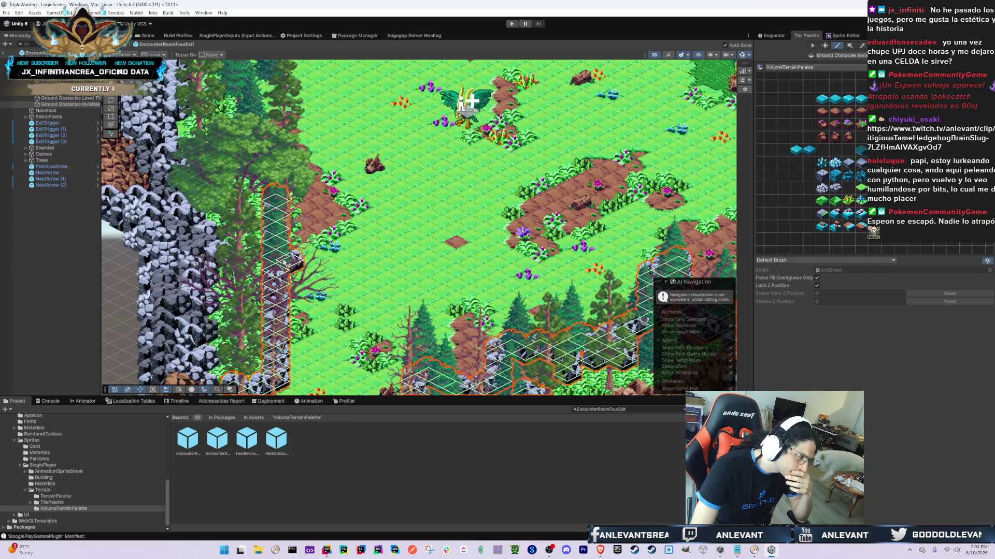
left_click(302, 184)
left_click_drag(302, 184, 332, 299)
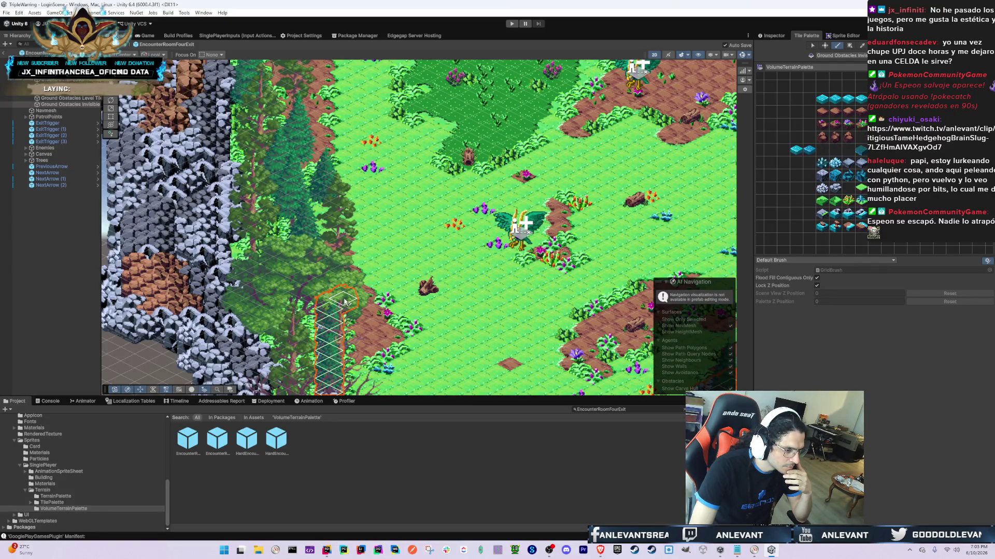
mouse_move(340, 283)
left_mouse_down()
mouse_move(329, 206)
mouse_move(286, 101)
mouse_move(315, 181)
left_mouse_up()
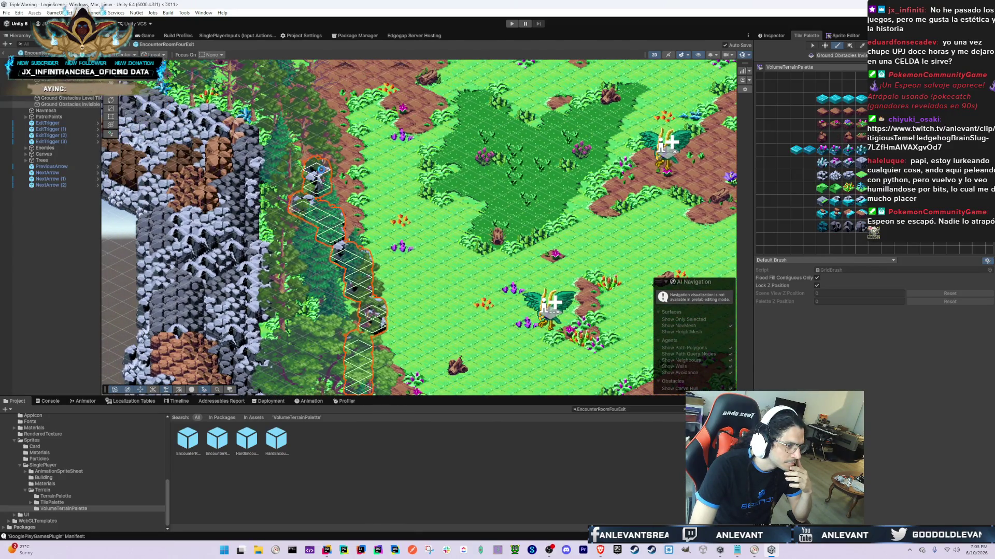
left_click(324, 161)
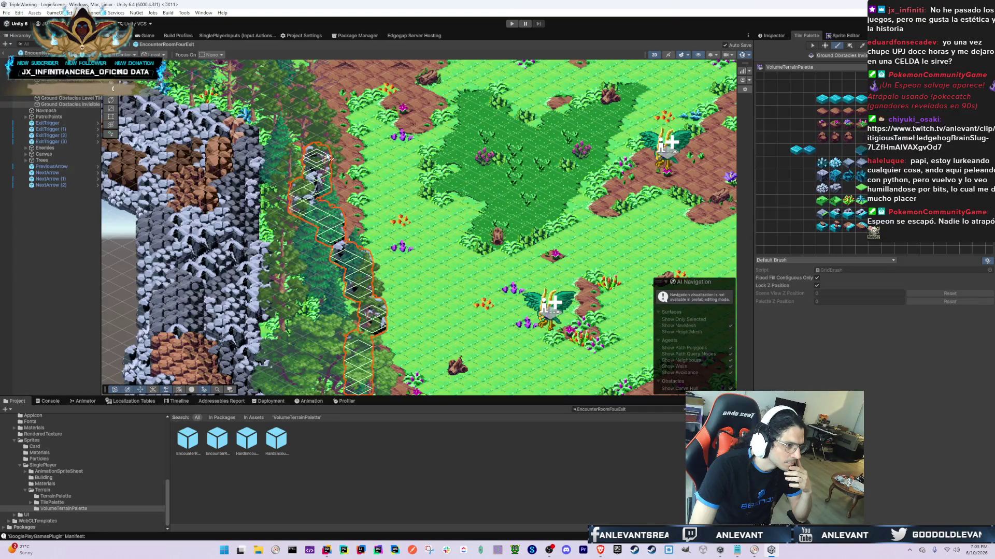
mouse_move(327, 157)
left_mouse_down()
mouse_move(308, 196)
mouse_move(285, 160)
mouse_move(293, 145)
left_mouse_up()
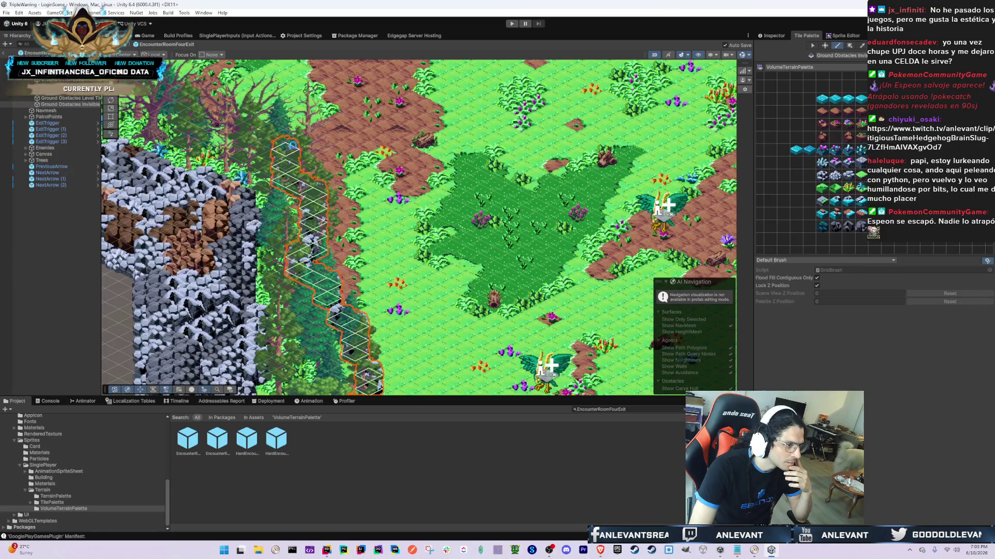
left_click(305, 140)
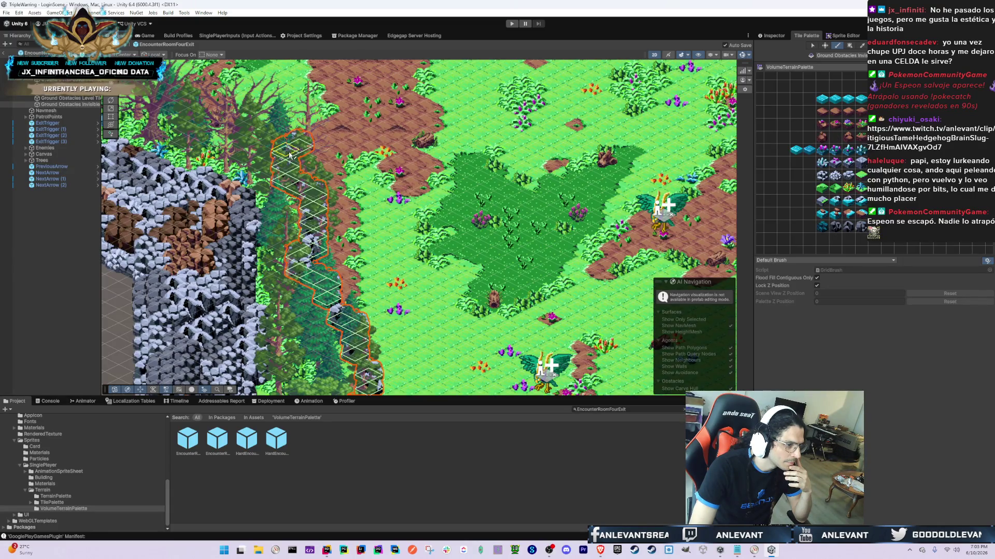
Step: Survey the room's obstacle border, panning around and framing NextArrow (2)
left_click_drag(322, 131, 332, 164)
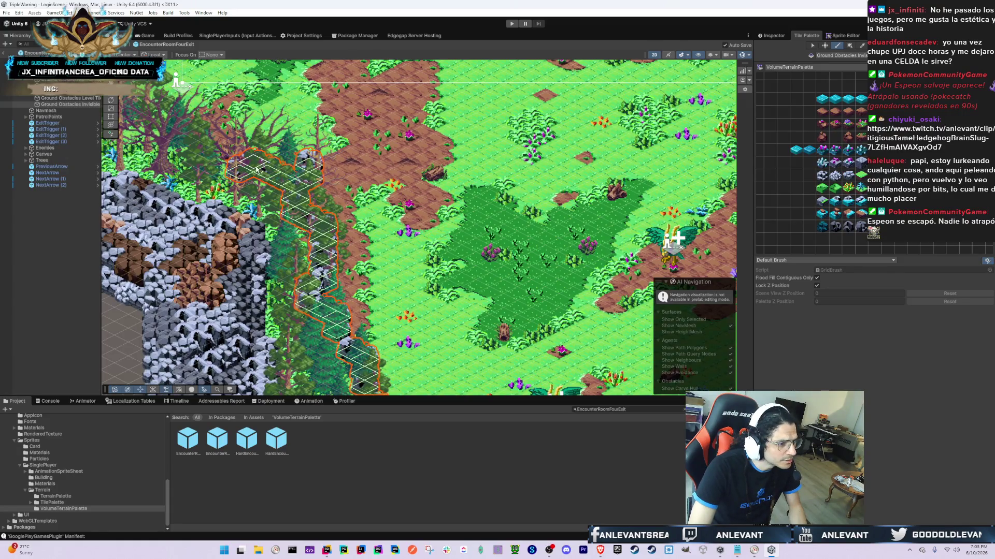
key("Up")
key("Left")
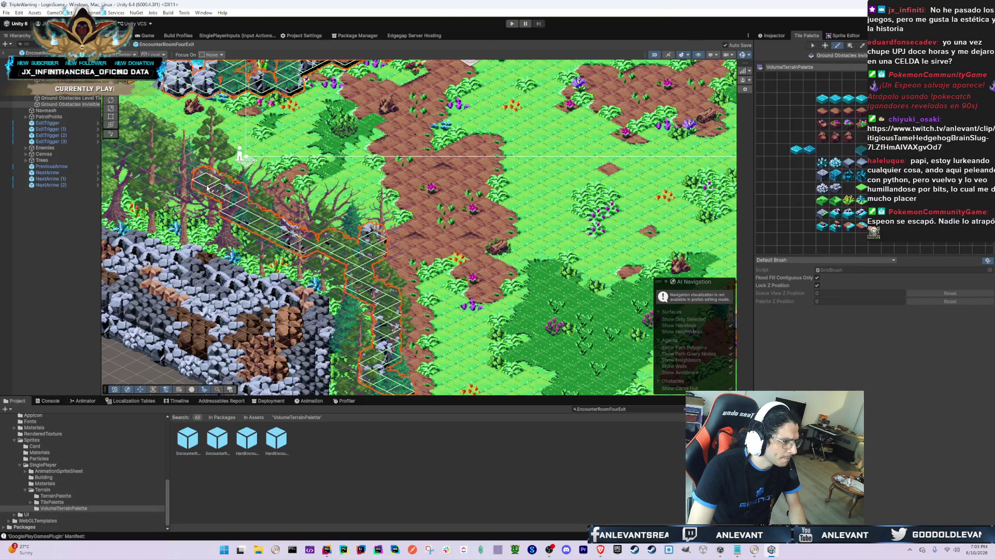
mouse_move(190, 172)
left_mouse_down()
mouse_move(239, 235)
mouse_move(250, 219)
left_mouse_up()
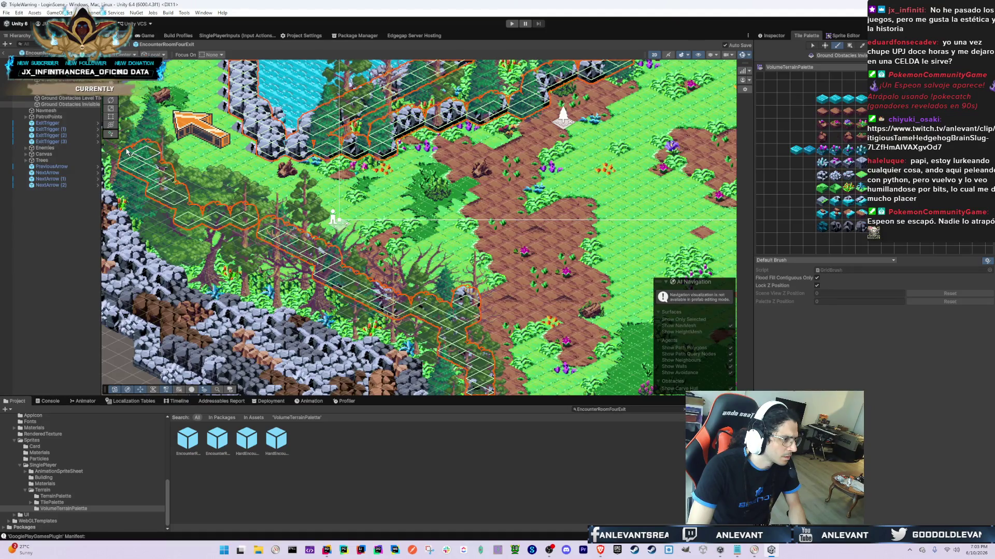
left_click_drag(127, 151, 303, 239)
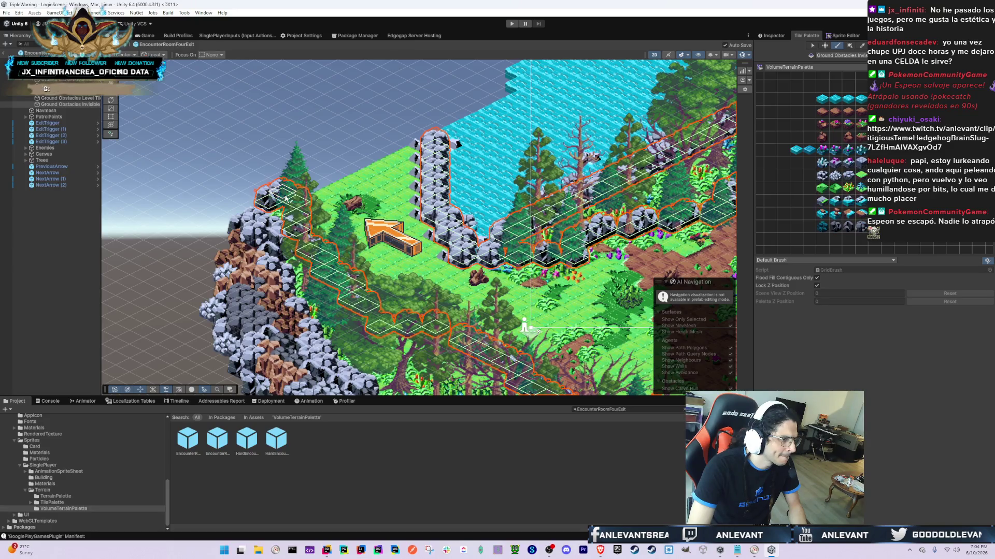
double_click(50, 185)
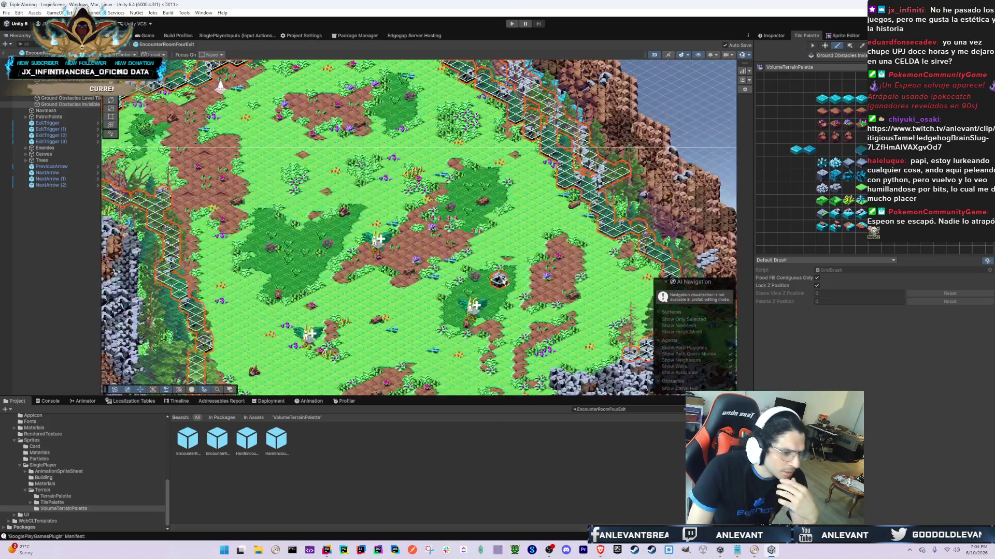
left_click_drag(500, 281, 367, 239)
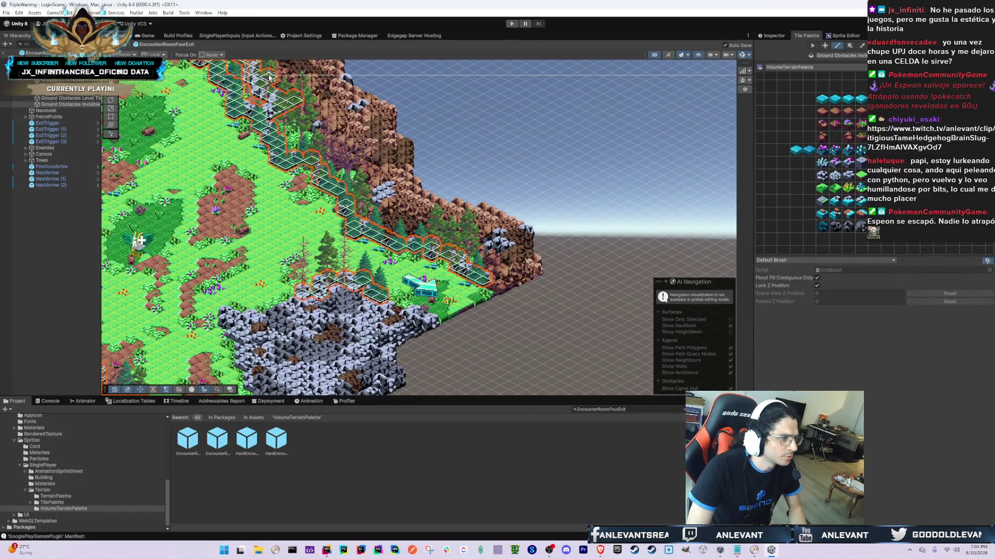
Step: Disable the Ground Obstacles Tilemap Renderer, exit prefab mode, and switch to the Game view
left_click(761, 36)
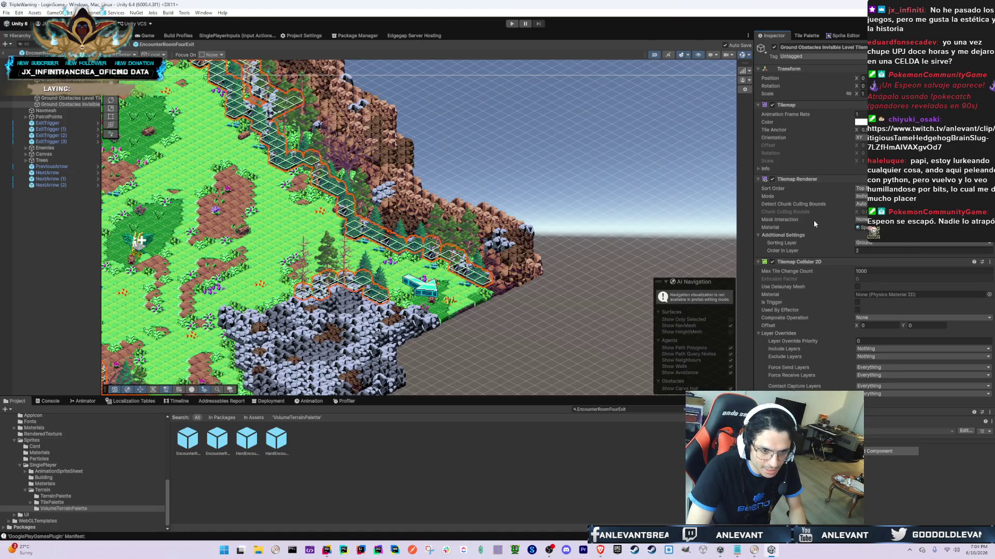
left_click(772, 179)
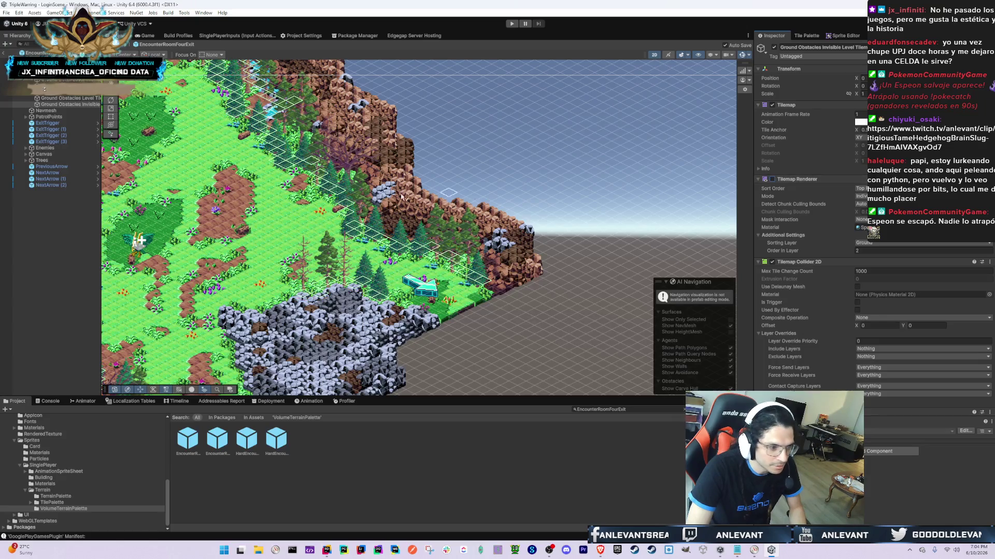
scroll(362, 228, "up", 5)
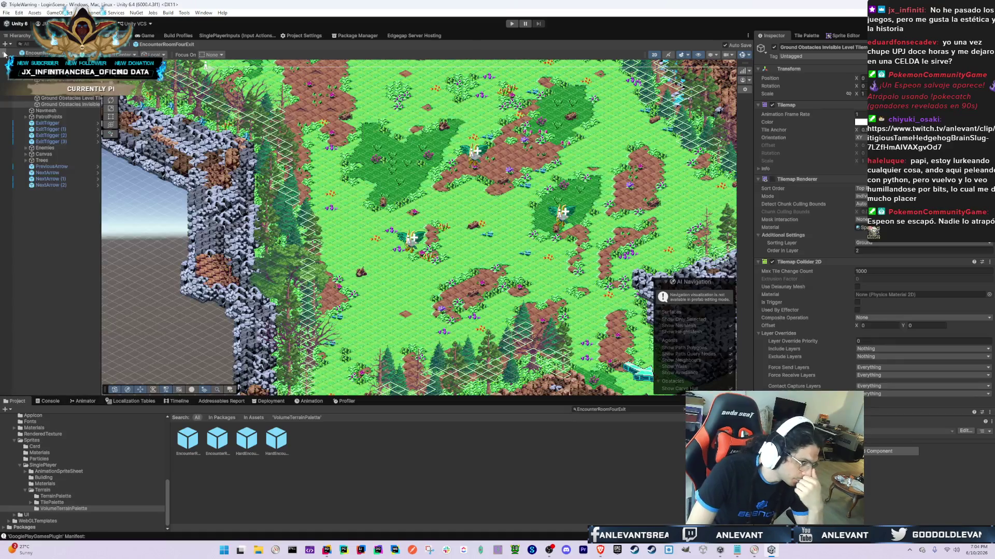
left_click(5, 53)
left_click(147, 35)
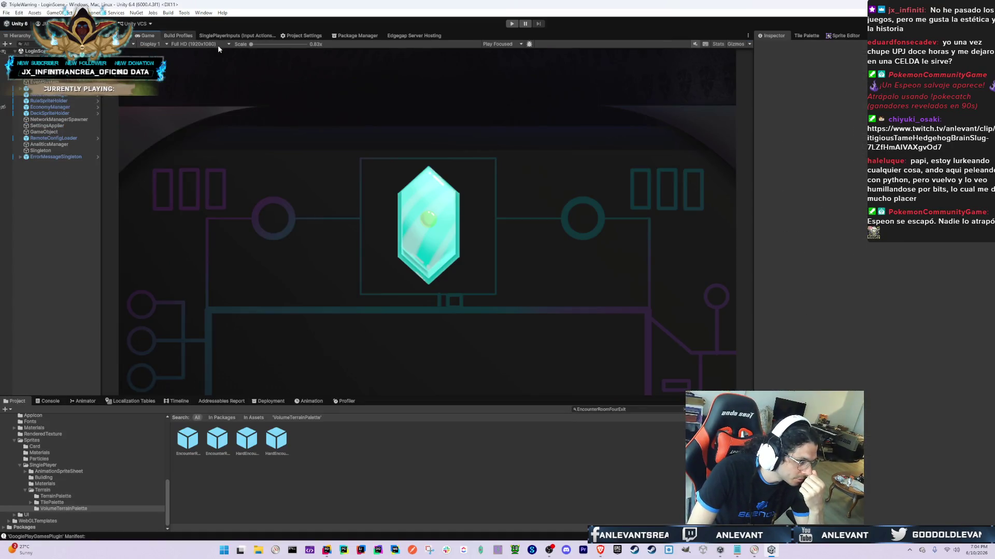
Step: Run the game, attempt a login with the account username and password, then stop it
left_click(512, 24)
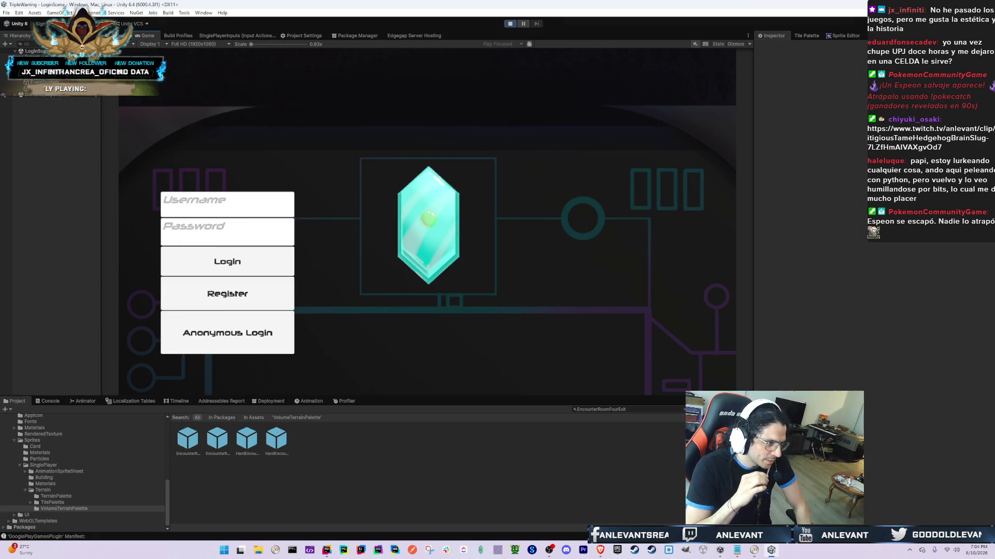
left_click(253, 200)
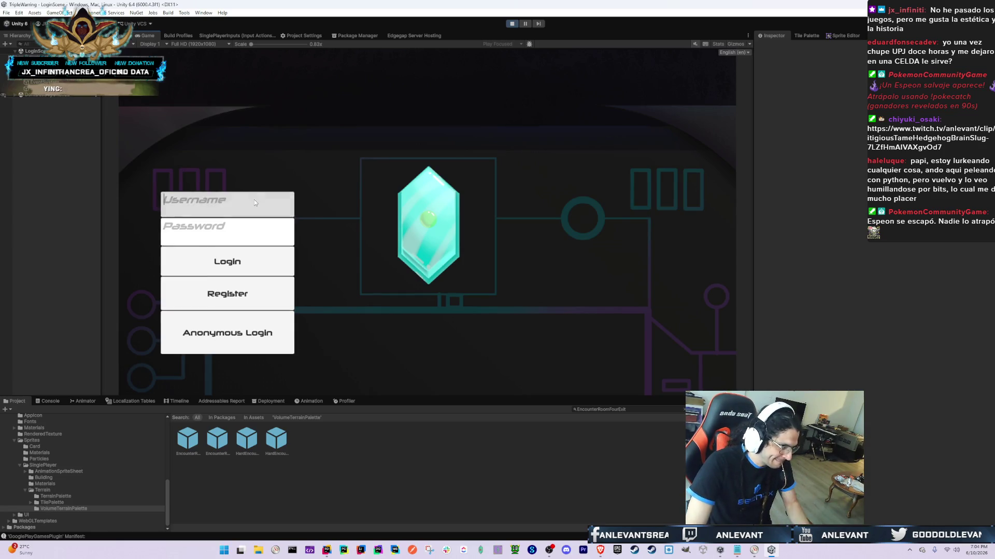
type("admin")
left_click(250, 222)
left_click(252, 263)
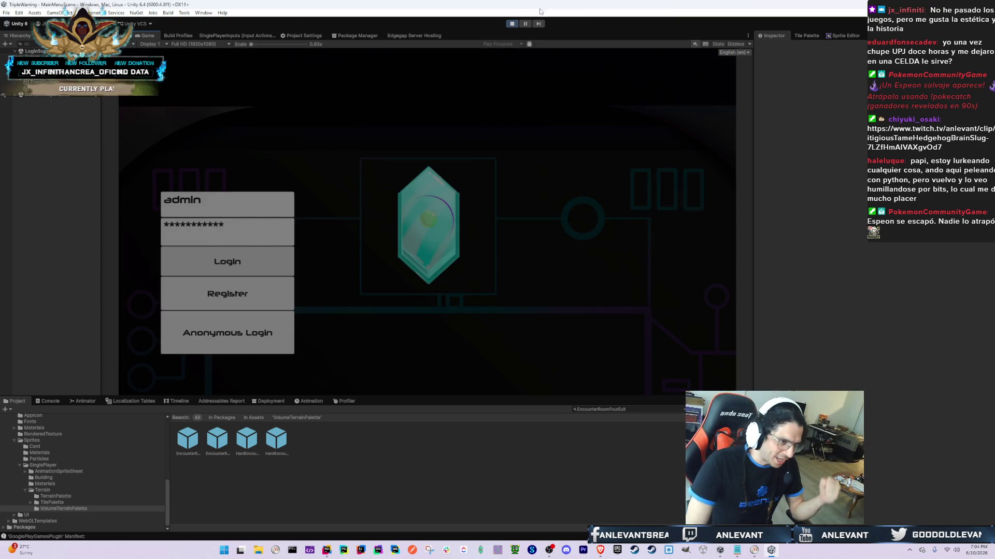
left_click(515, 26)
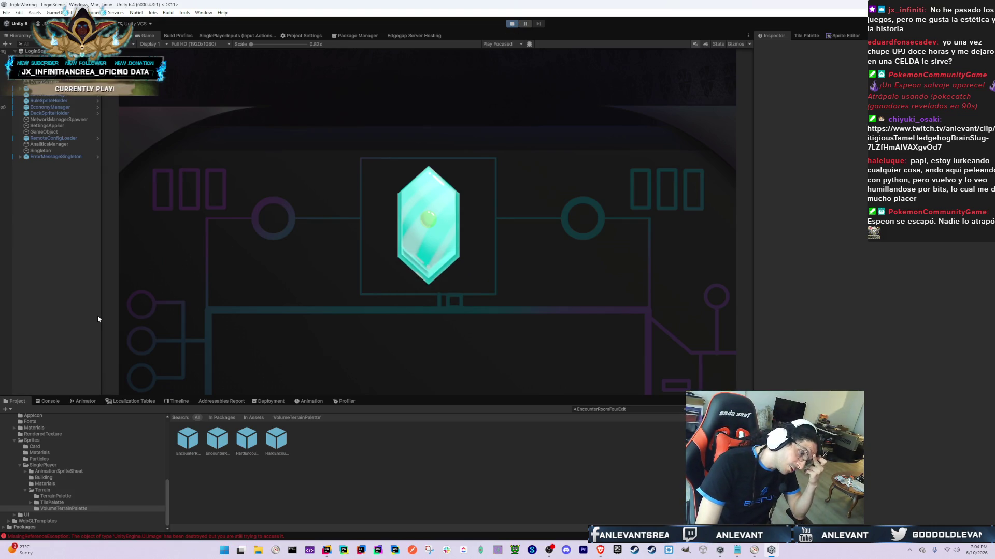
Step: Check the Console for errors, return to Project, and log in anonymously
left_click(48, 402)
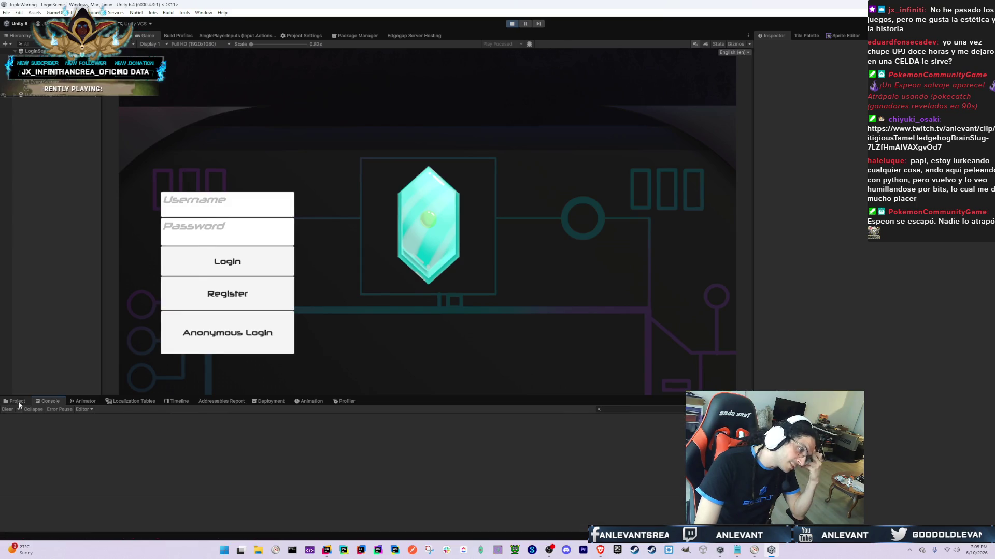
left_click(17, 402)
left_click(226, 332)
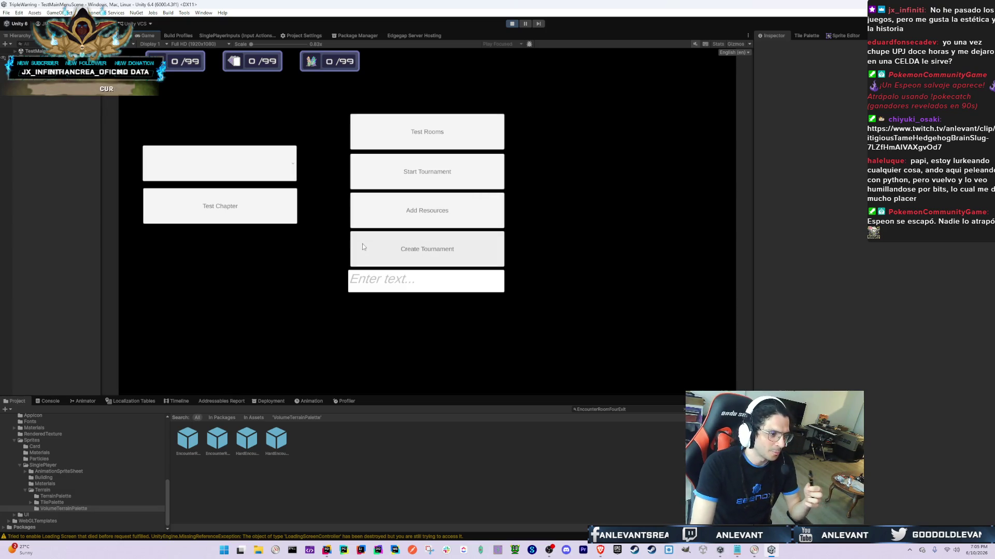
Step: Open Test Rooms in the running game, scroll through the room-exit dropdown, then switch windows
left_click(434, 142)
left_click(48, 401)
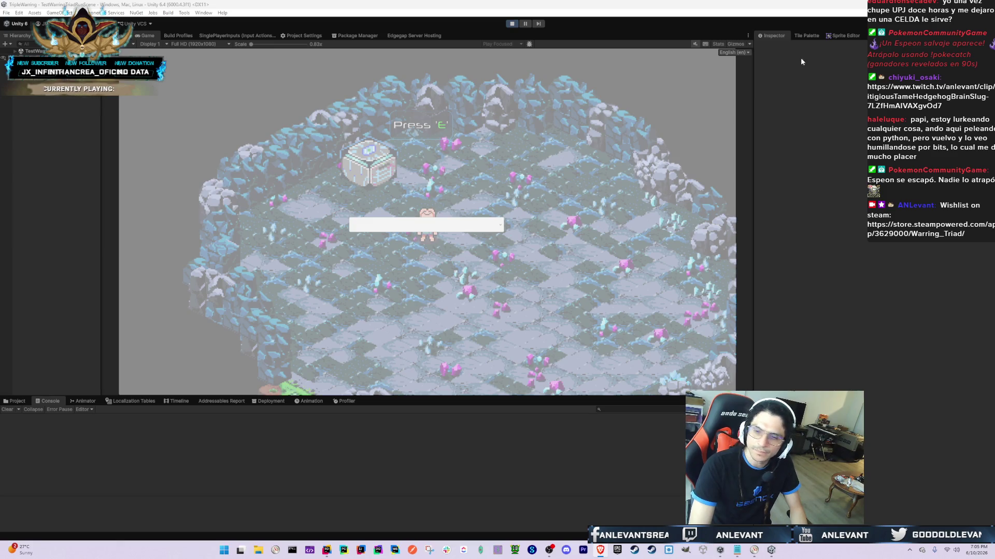
left_click(486, 224)
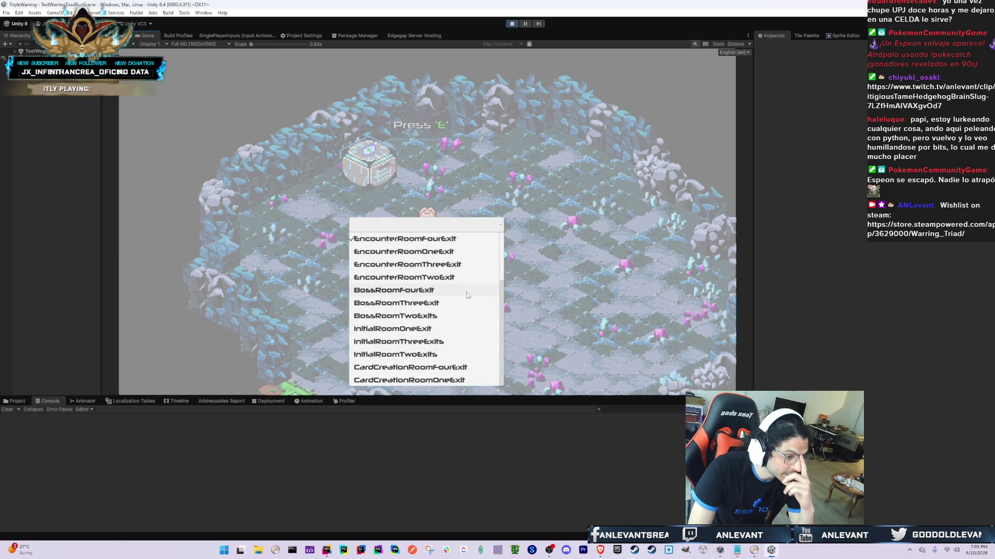
scroll(457, 318, "down", 2)
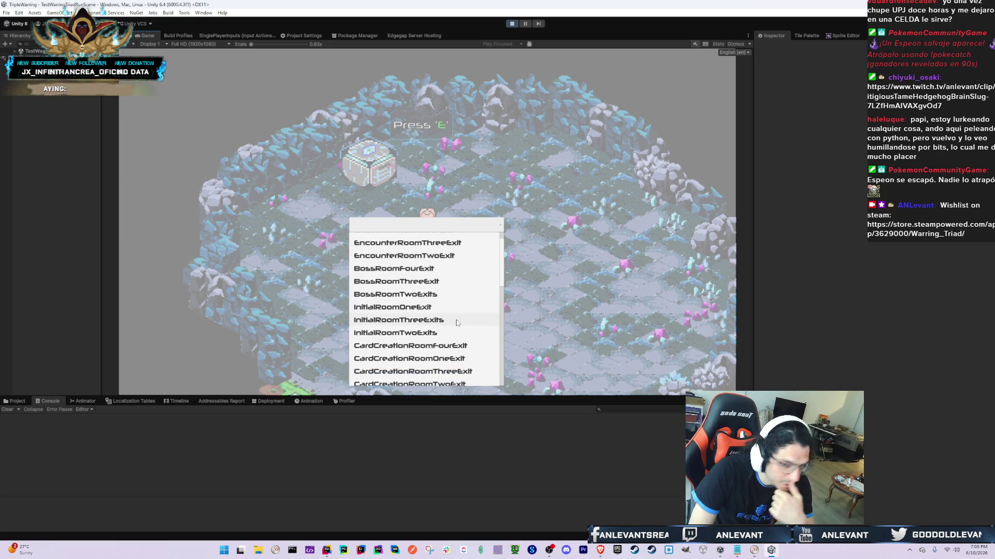
scroll(455, 324, "down", 2)
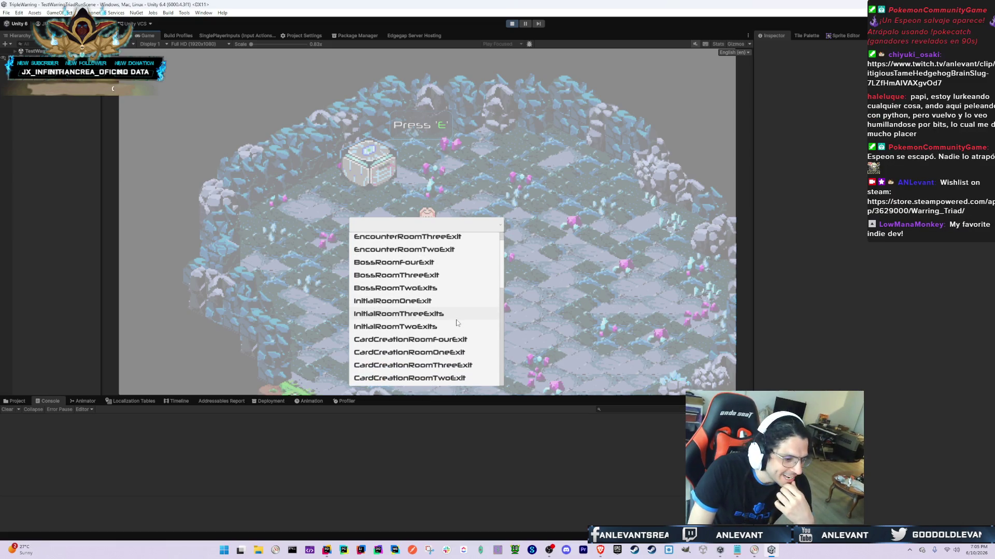
scroll(455, 326, "down", 1)
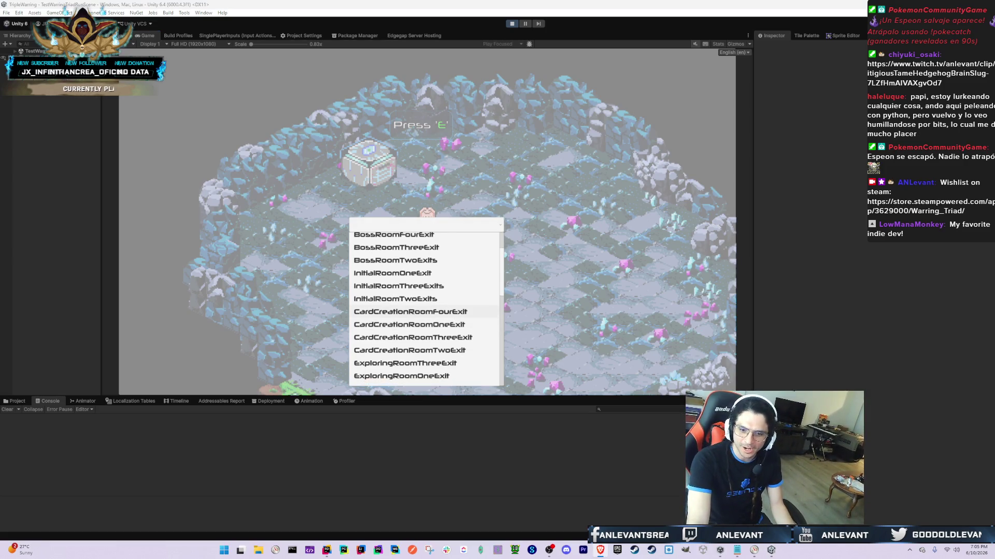
key("alt+Tab")
key("alt+Tab")
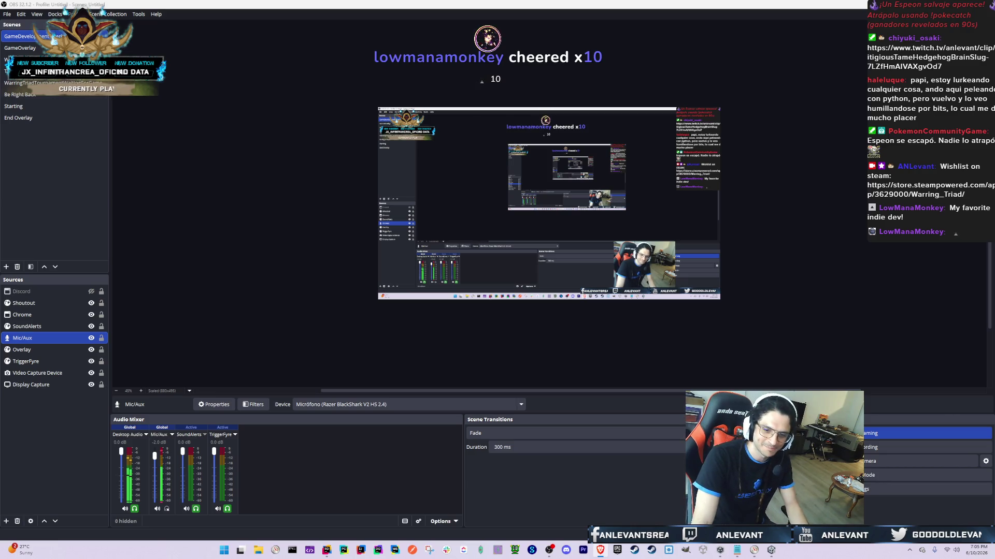
Step: Switch from OBS Studio back to the TripleWarring Unity game window
key("alt+Tab")
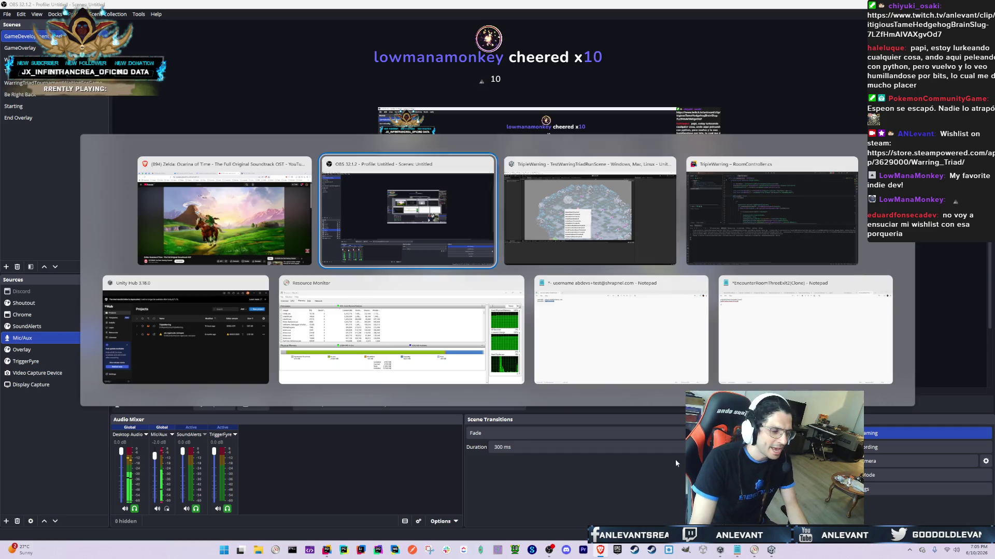
left_click(609, 238)
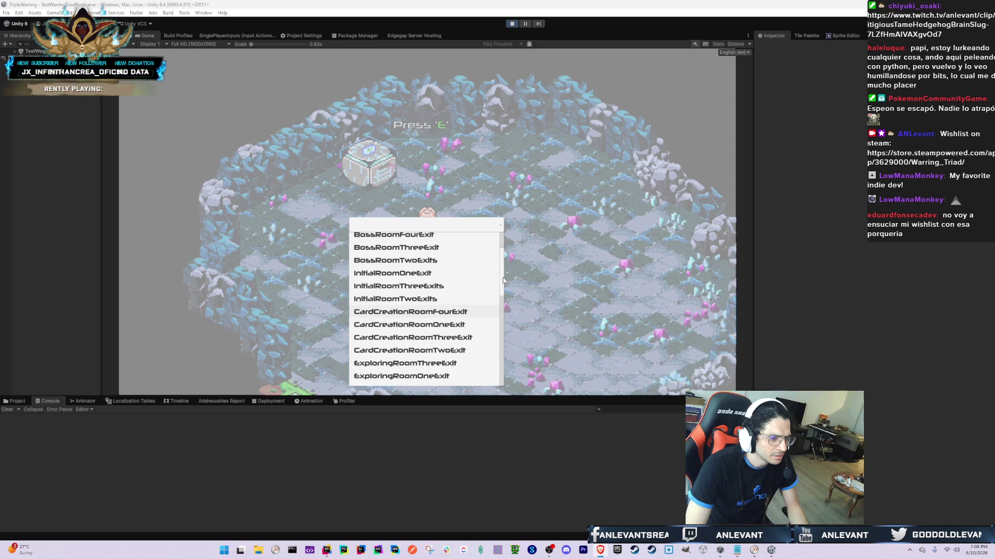
Step: Scroll the room-exit list and load ExploringRoomThreeExit in the running game
left_click_drag(502, 280, 502, 289)
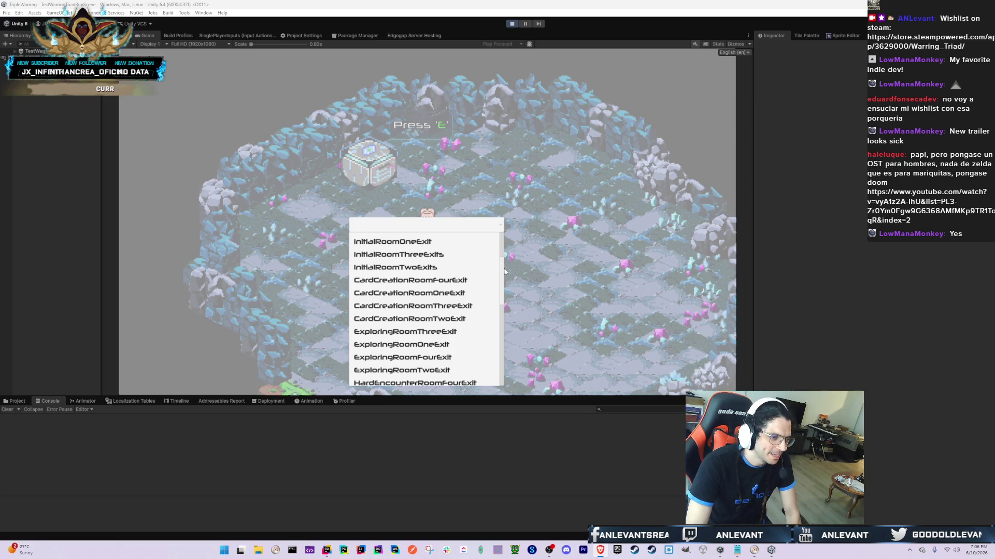
left_click_drag(500, 248, 502, 371)
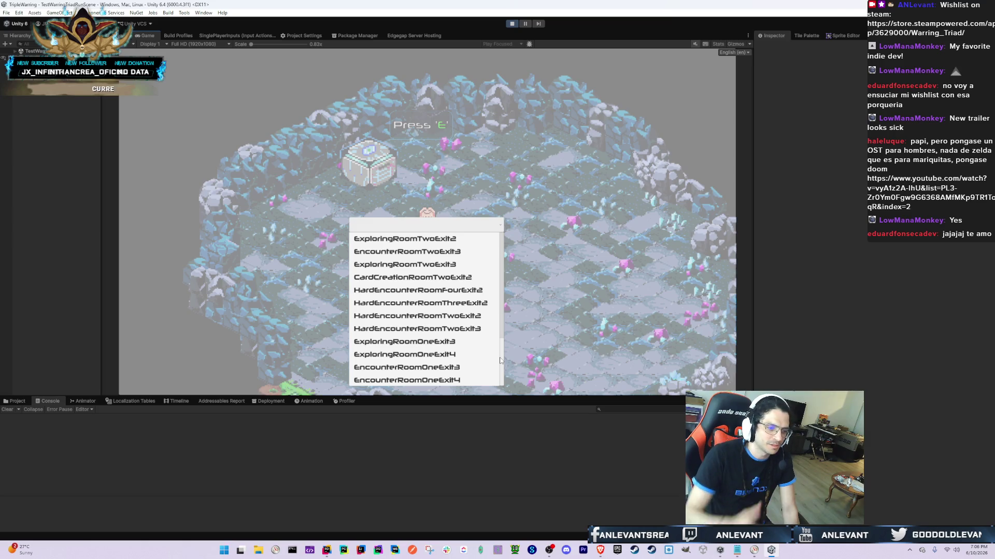
mouse_move(504, 358)
left_mouse_down()
mouse_move(507, 239)
mouse_move(532, 282)
left_mouse_up()
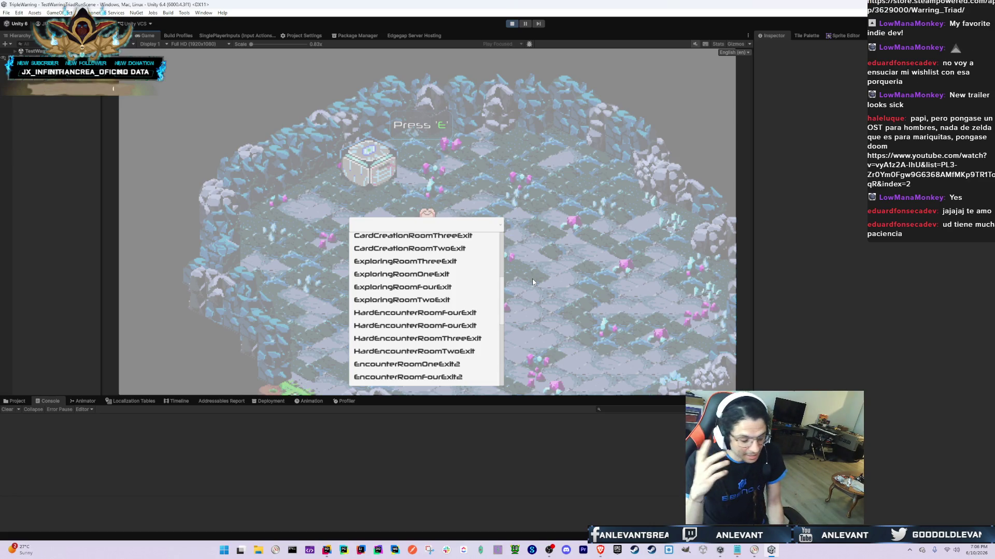
scroll(492, 306, "down", 2)
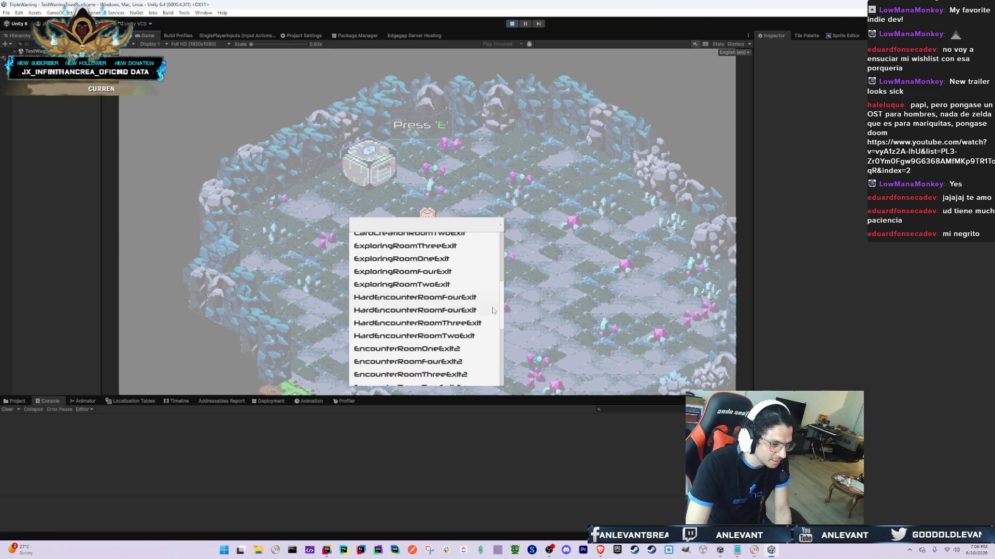
scroll(504, 296, "up", 1)
scroll(507, 298, "down", 3)
scroll(510, 284, "up", 11)
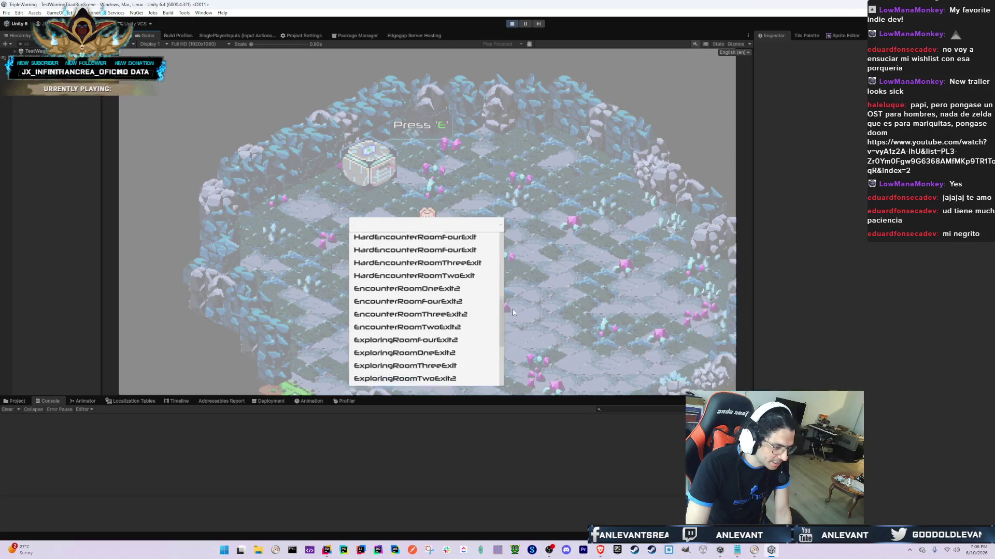
scroll(513, 269, "up", 2)
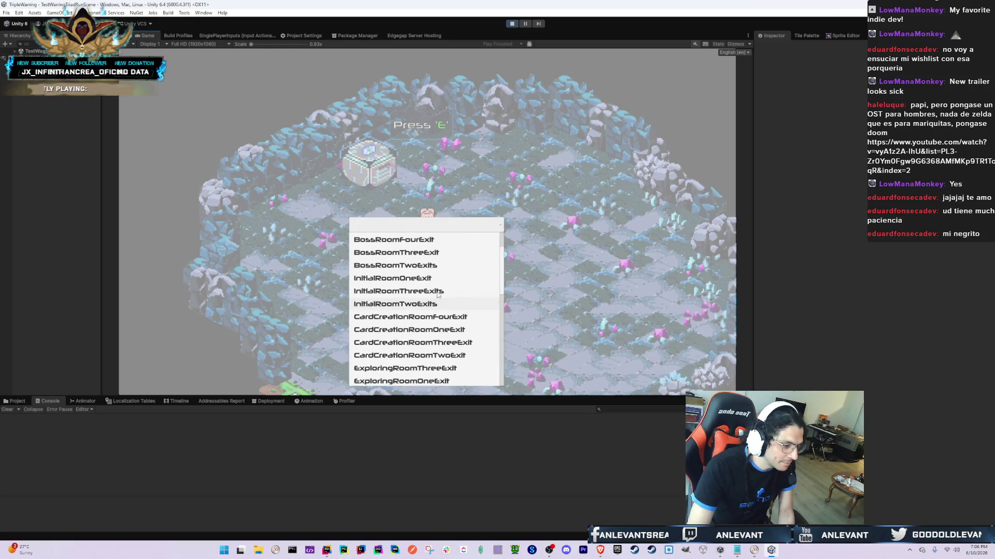
scroll(453, 311, "down", 1)
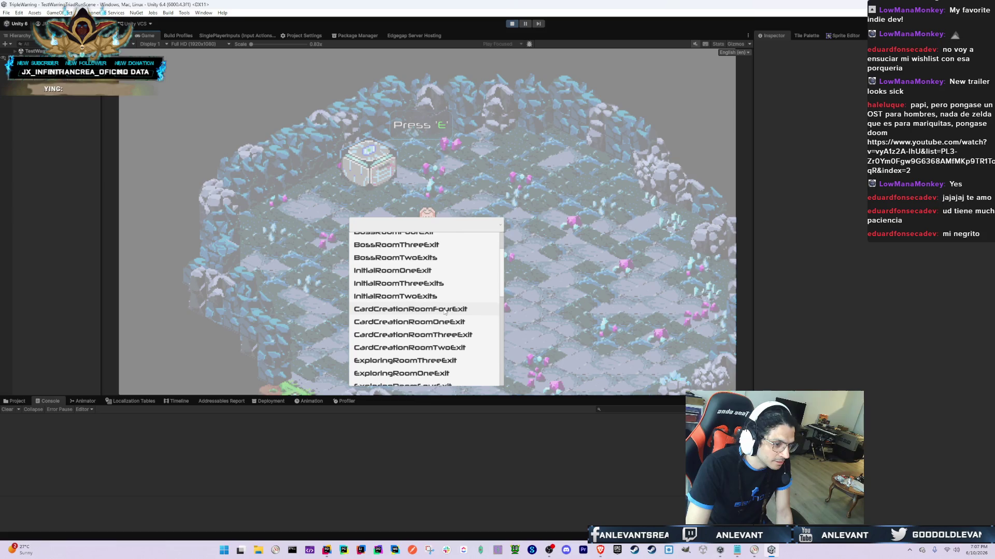
scroll(494, 285, "down", 2)
scroll(466, 311, "up", 1)
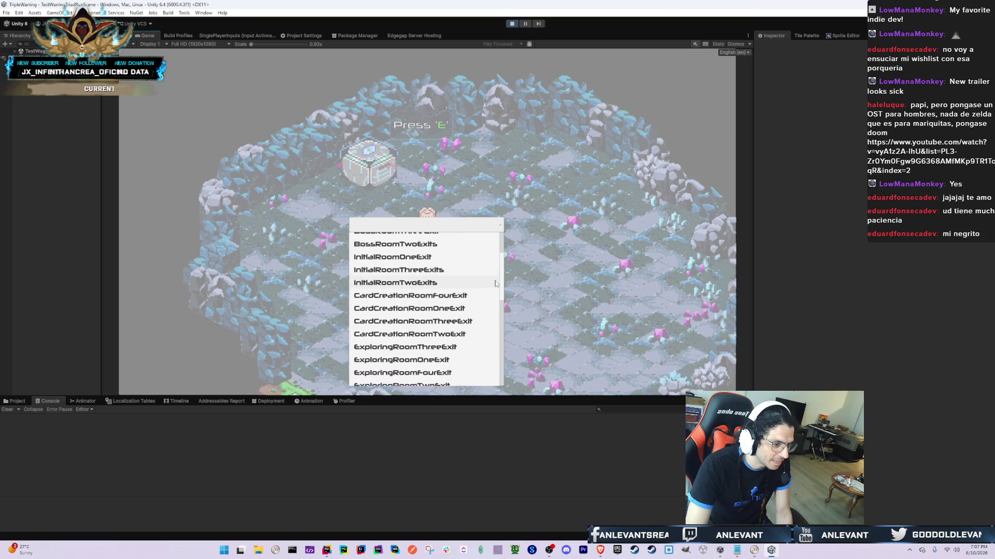
left_click(445, 338)
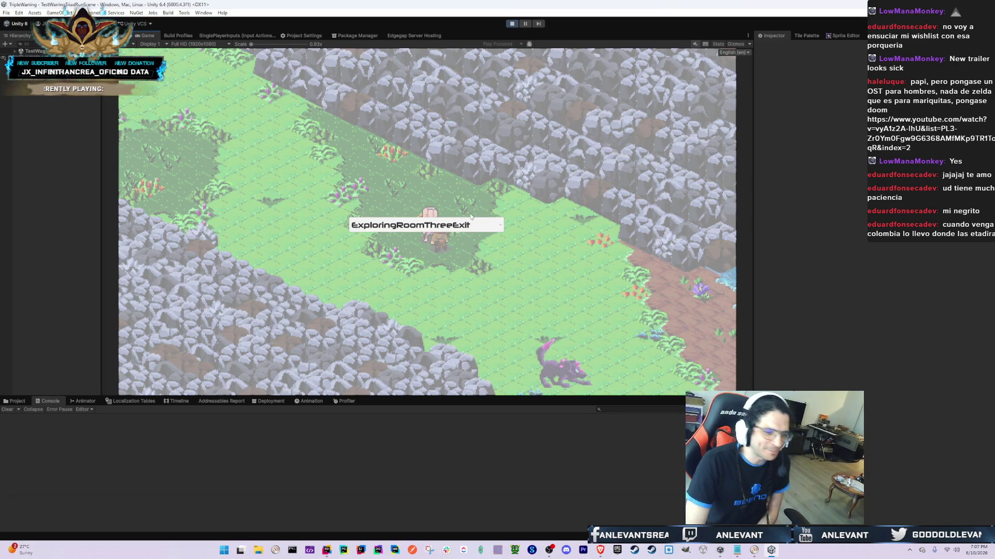
Step: Pick EncounterRoomFourExit from the room-exit dropdown to load it
left_click(456, 225)
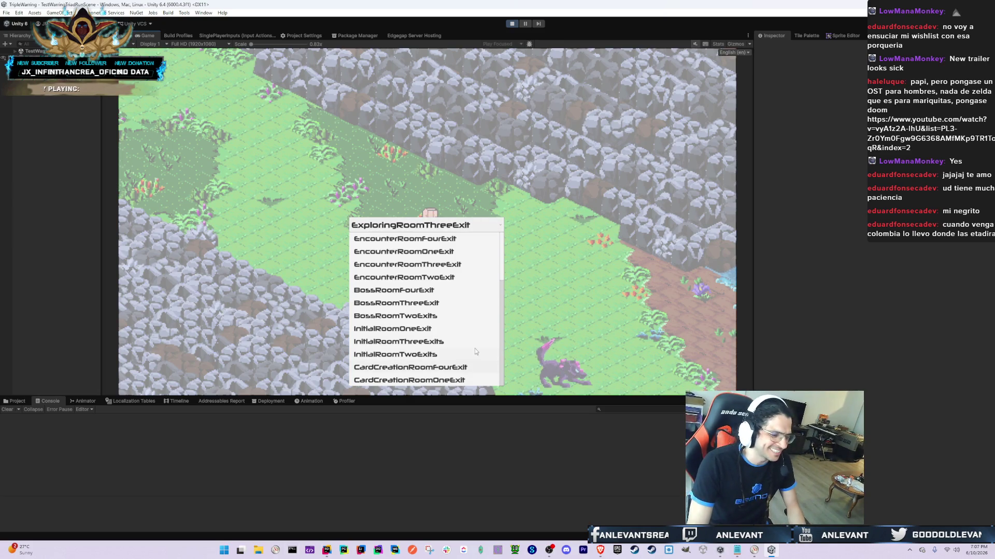
scroll(475, 349, "down", 2)
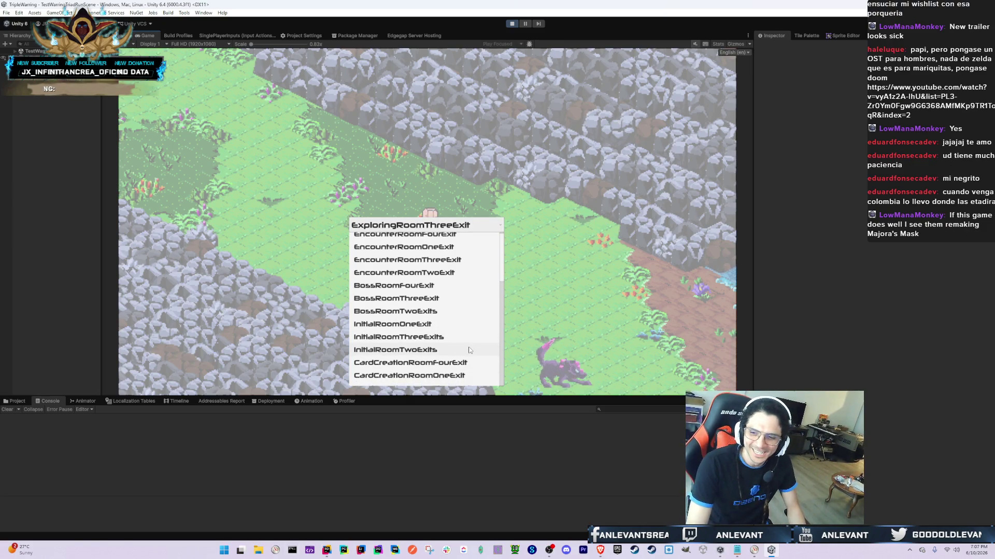
scroll(449, 311, "down", 2)
scroll(456, 306, "up", 3)
scroll(434, 302, "up", 1)
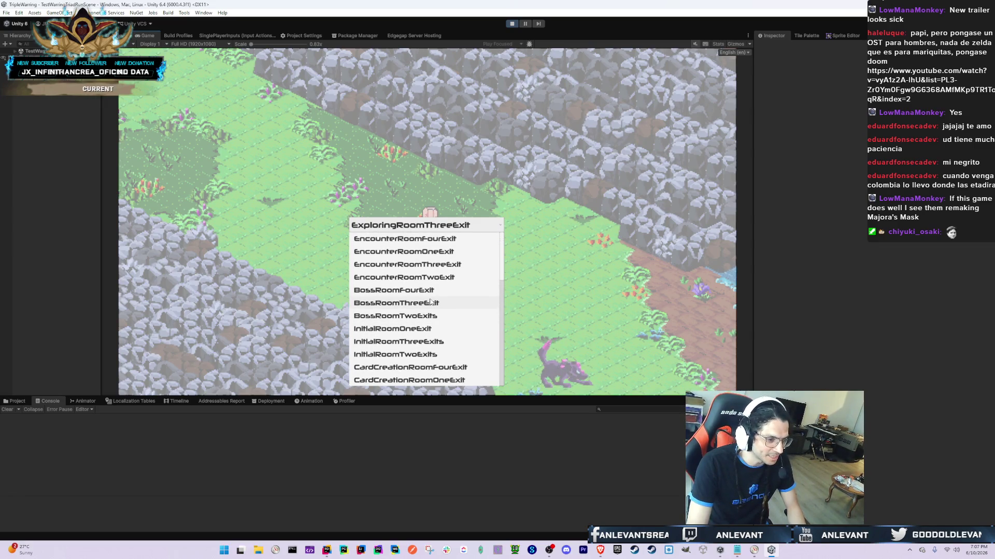
left_click(441, 243)
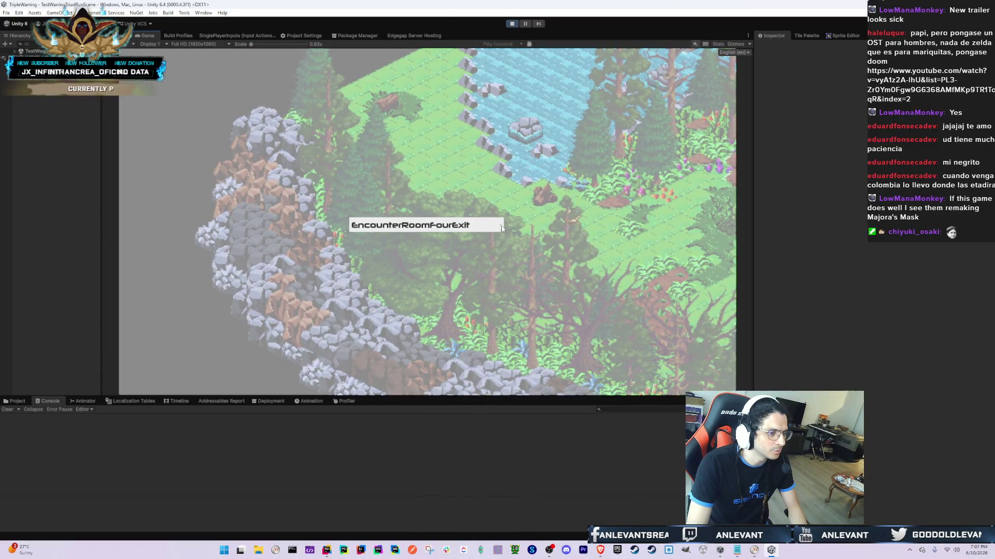
Step: Briefly switch to EncounterRoomOneExit, then reload EncounterRoomFourExit and switch windows
left_click(502, 228)
left_click(444, 251)
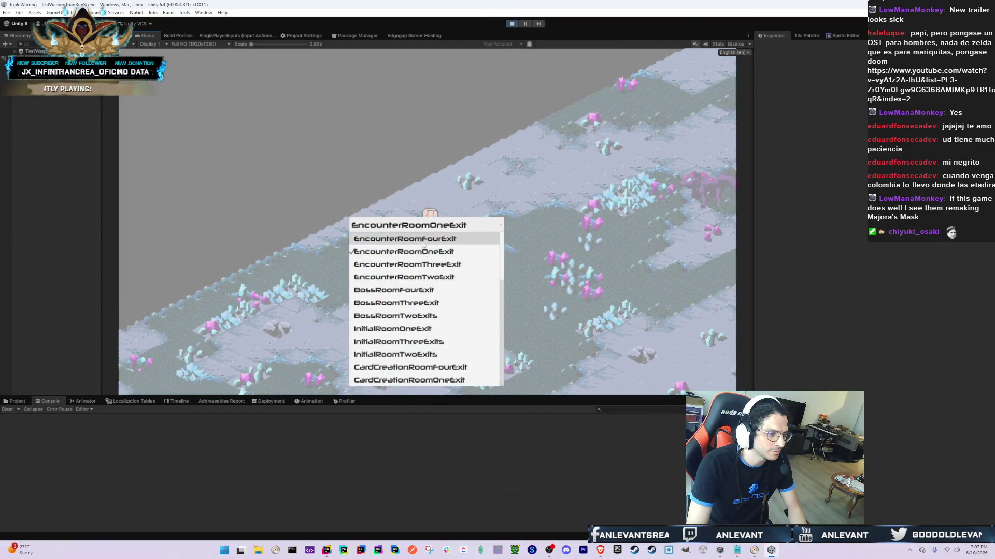
left_click(422, 240)
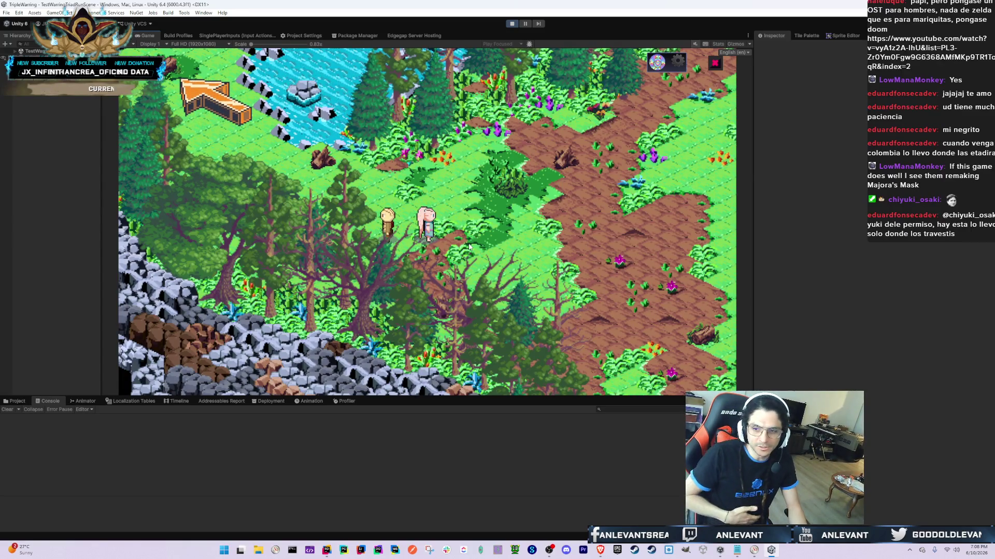
key("alt+Tab")
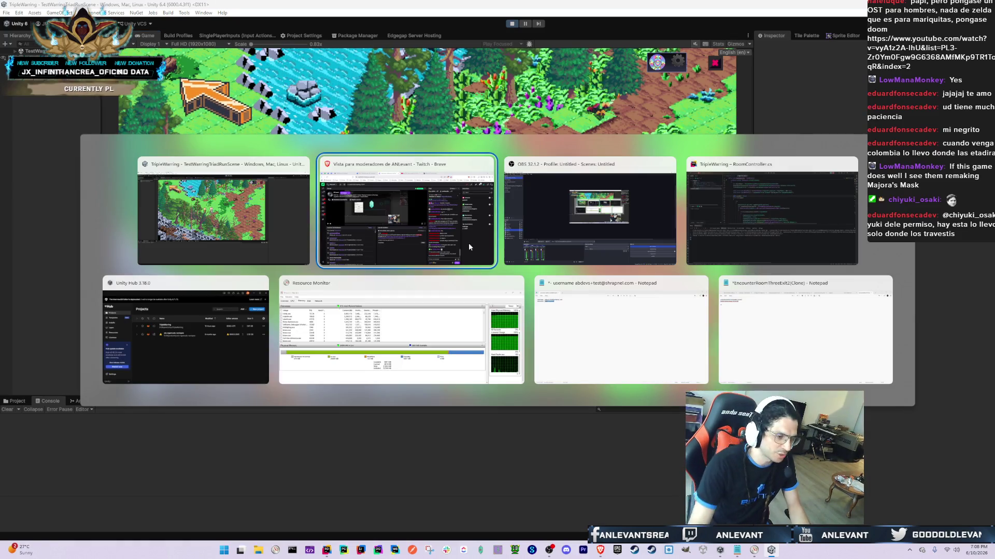
key("alt+Tab")
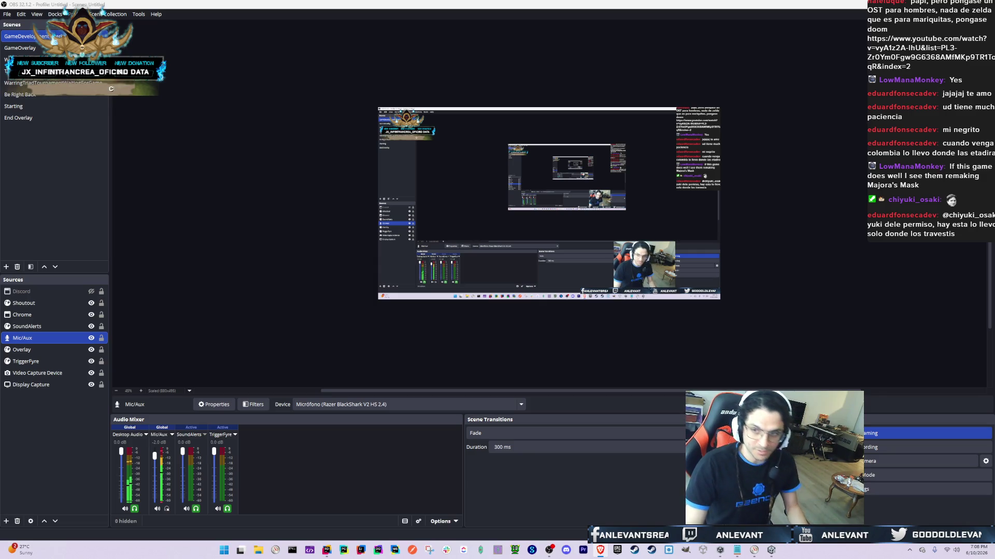
key("alt+Tab")
left_click(518, 241)
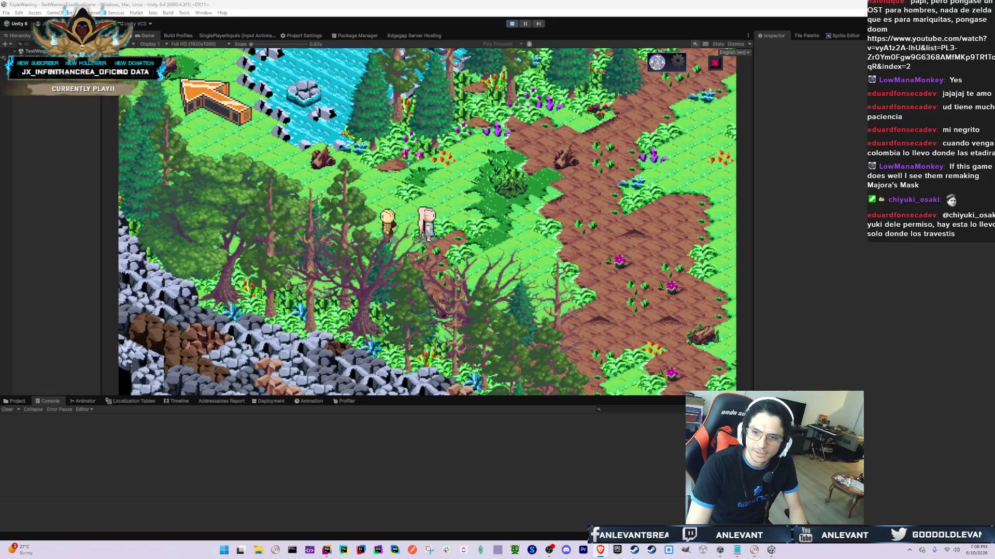
left_click(956, 553)
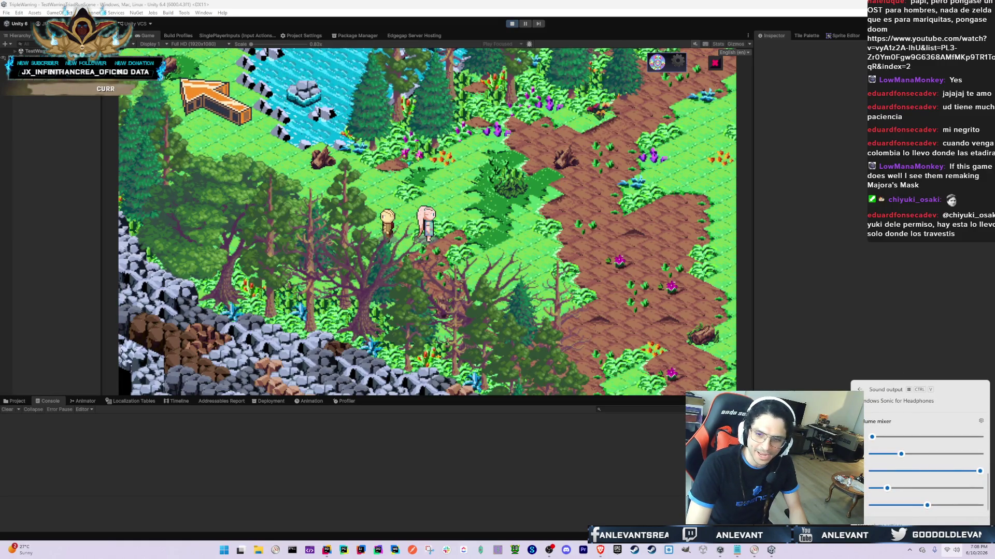
key("Escape")
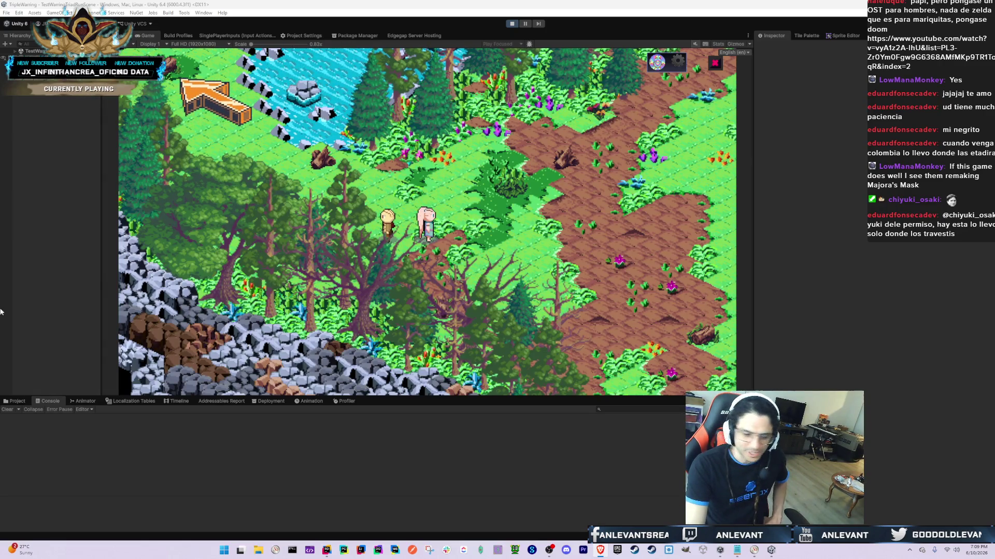
Step: Walk the player down-right beside the cliff into the clearing, pressing against the cliff edge
key("d")
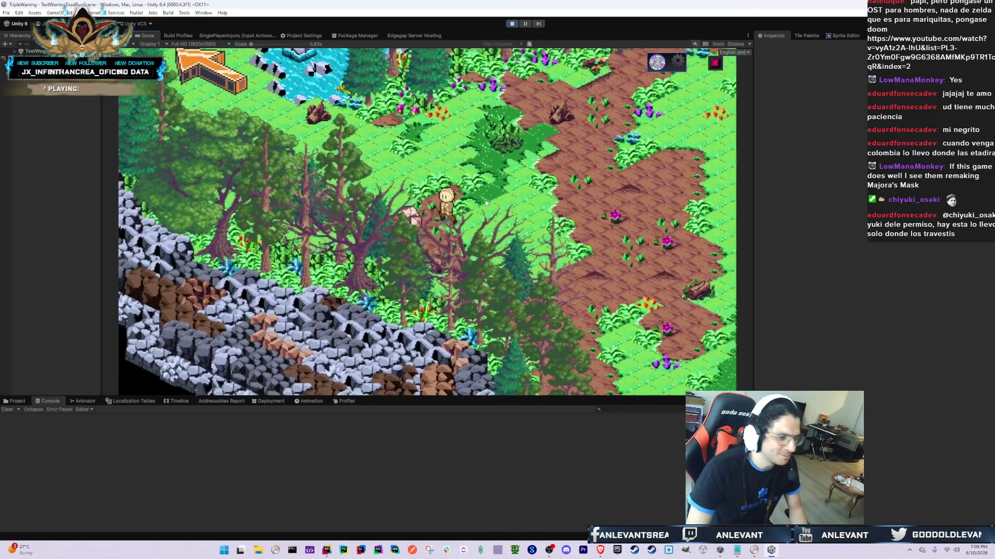
key("d")
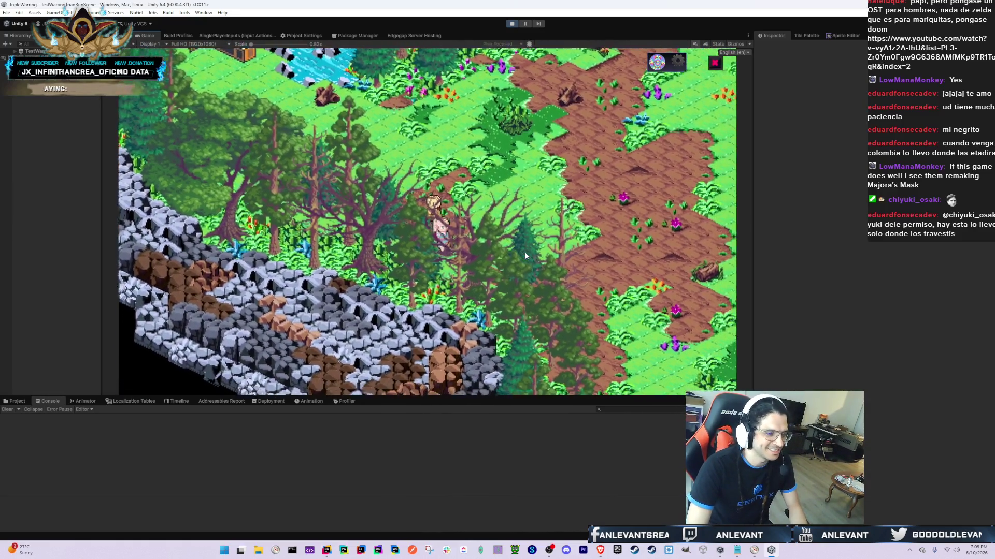
key("d")
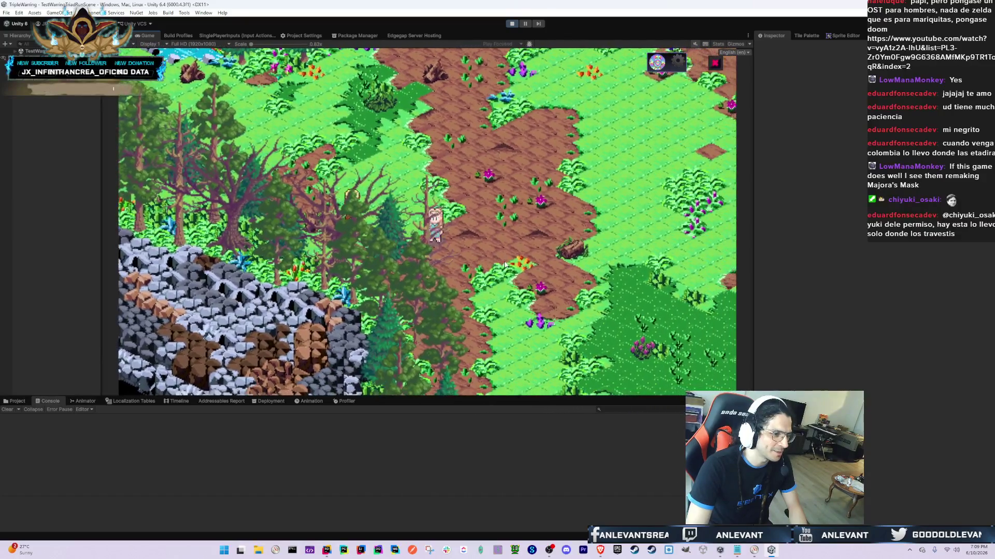
key("s")
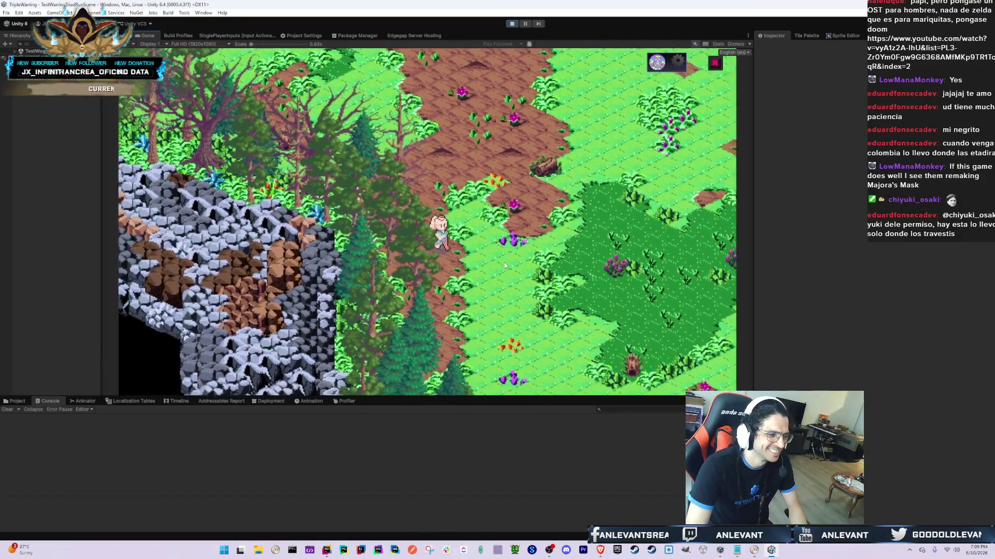
key("s")
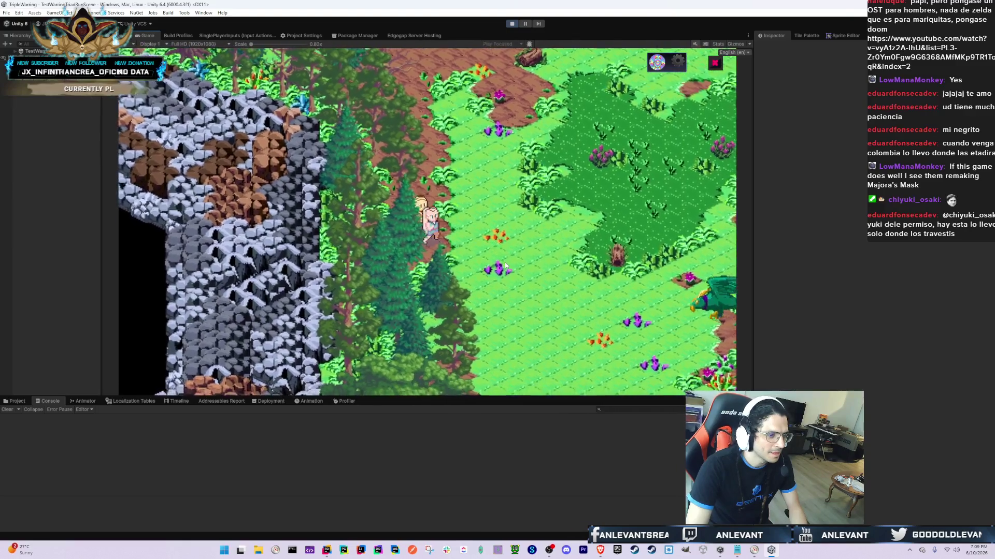
key("s+d")
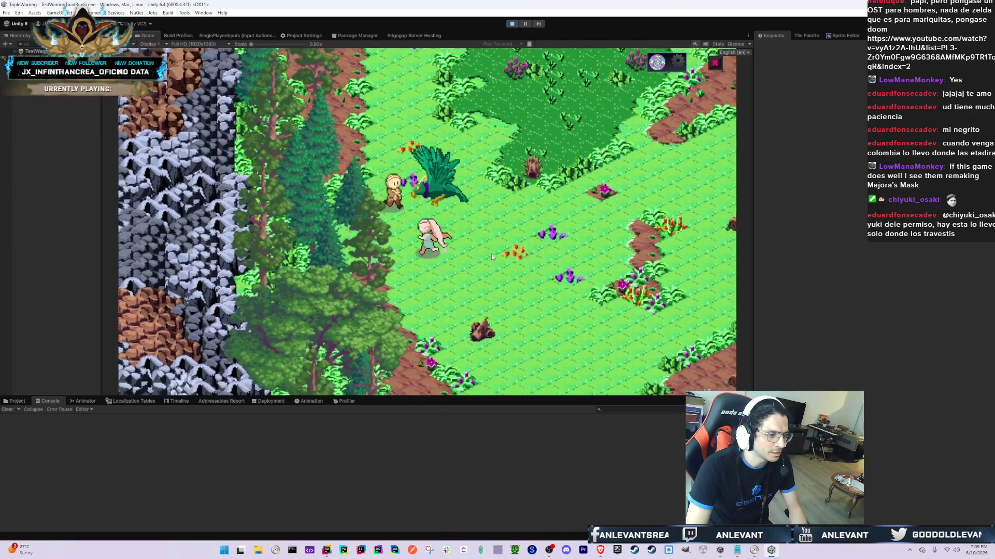
key("s")
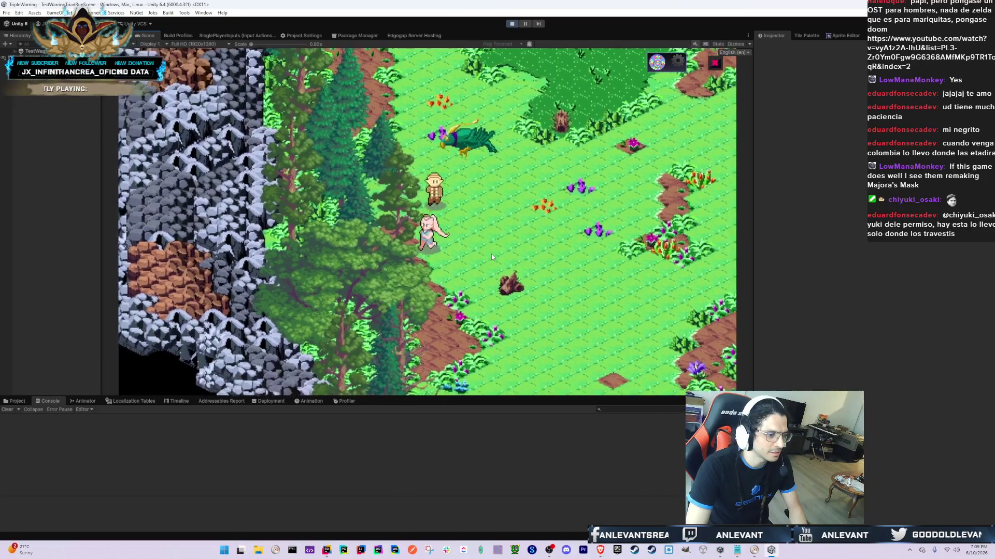
key("s+d")
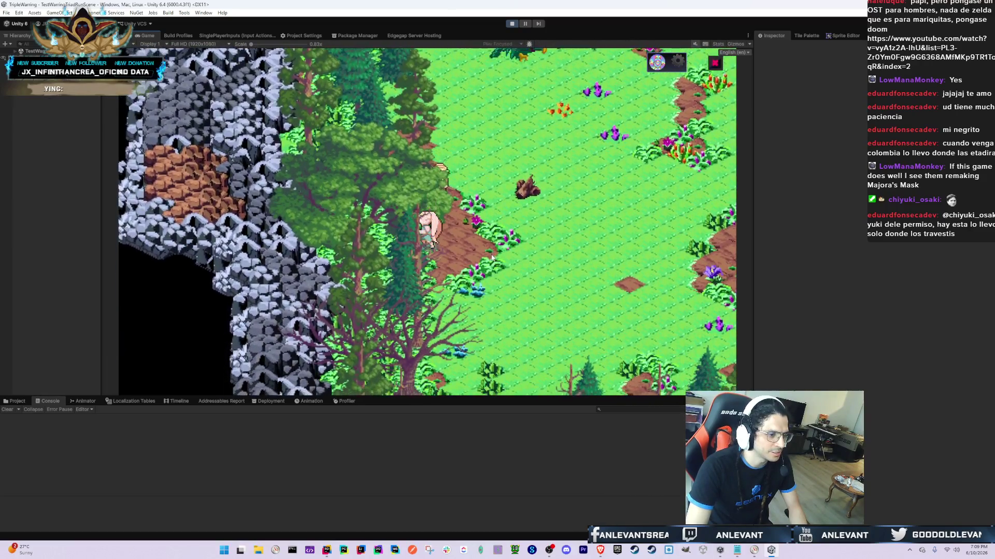
key("s+a")
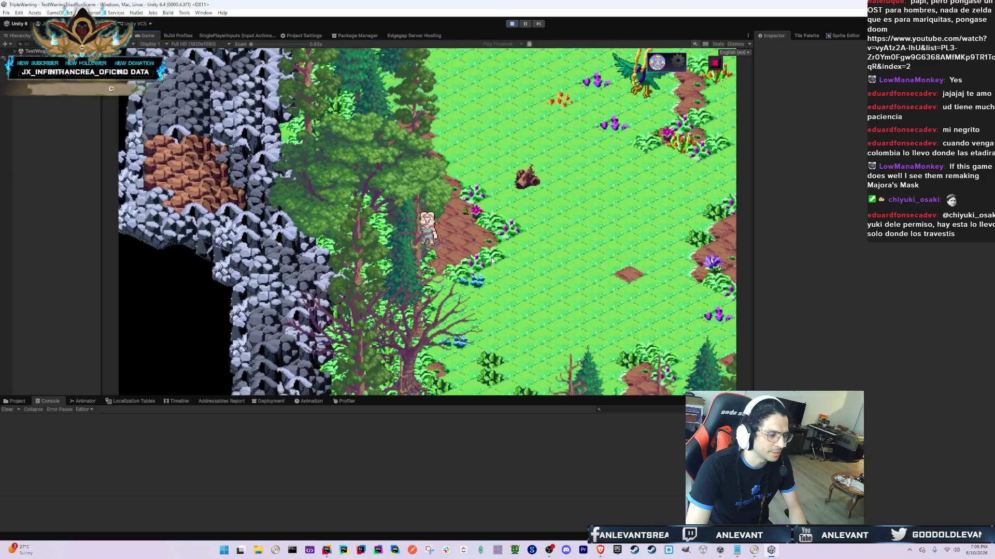
key("d")
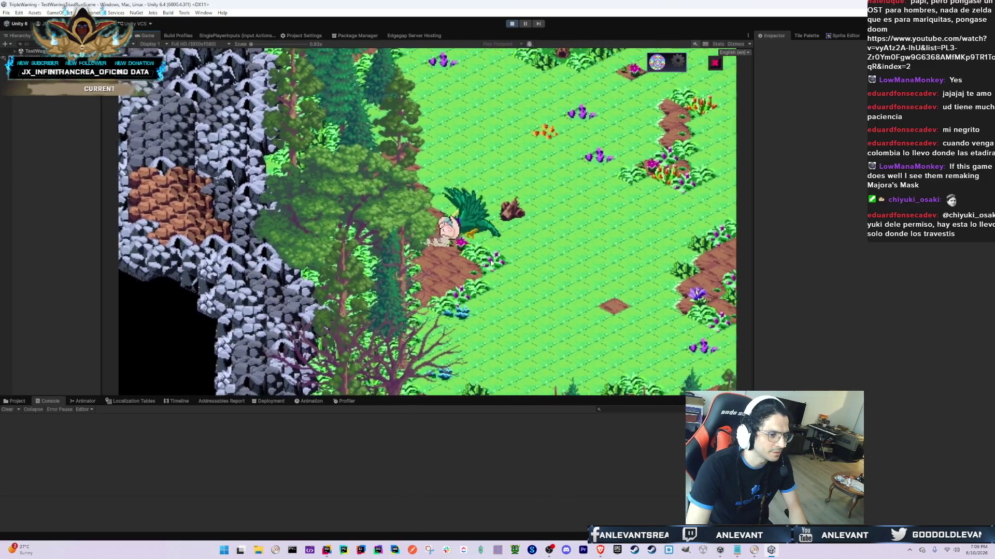
key("s+d")
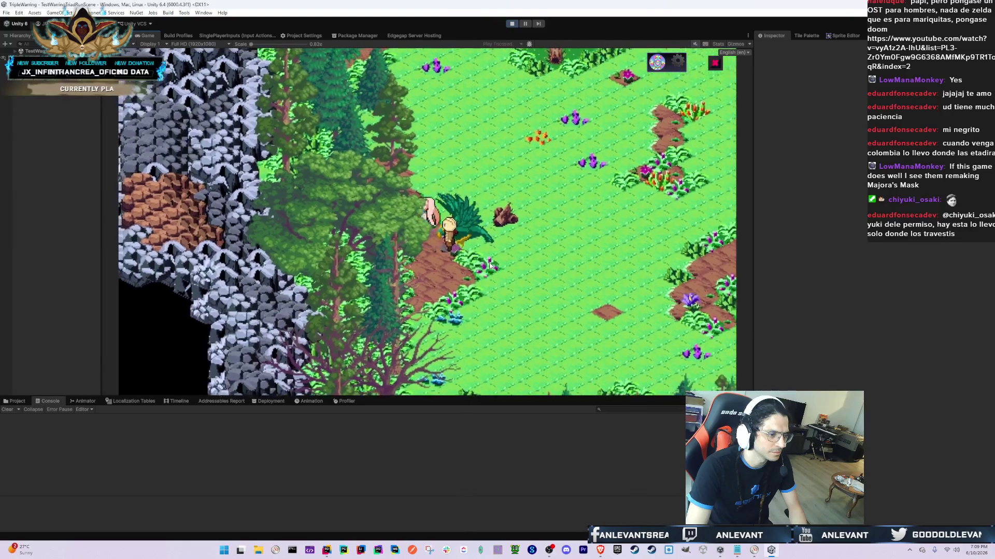
key("s")
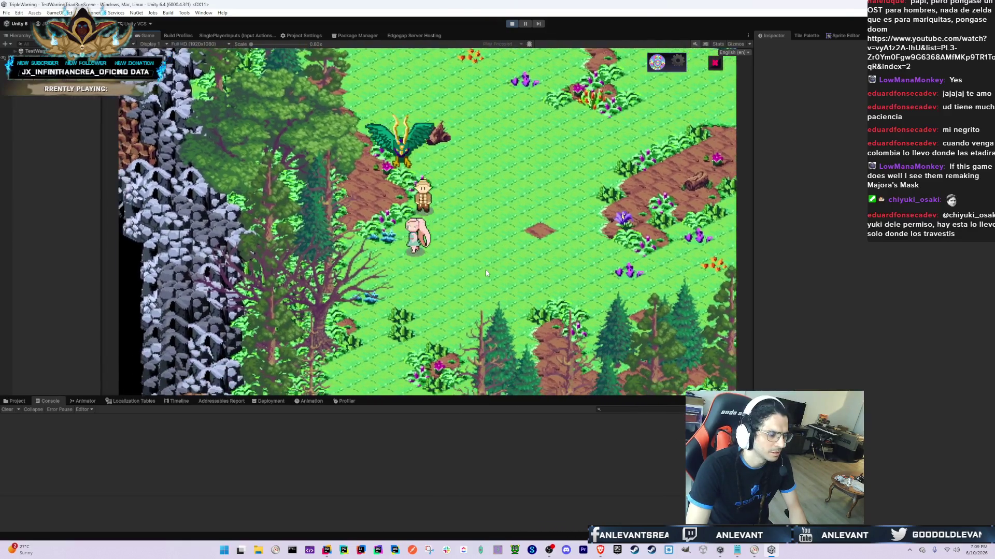
Step: Walk the player up and down along the cliff to test whether it can pass
key("w")
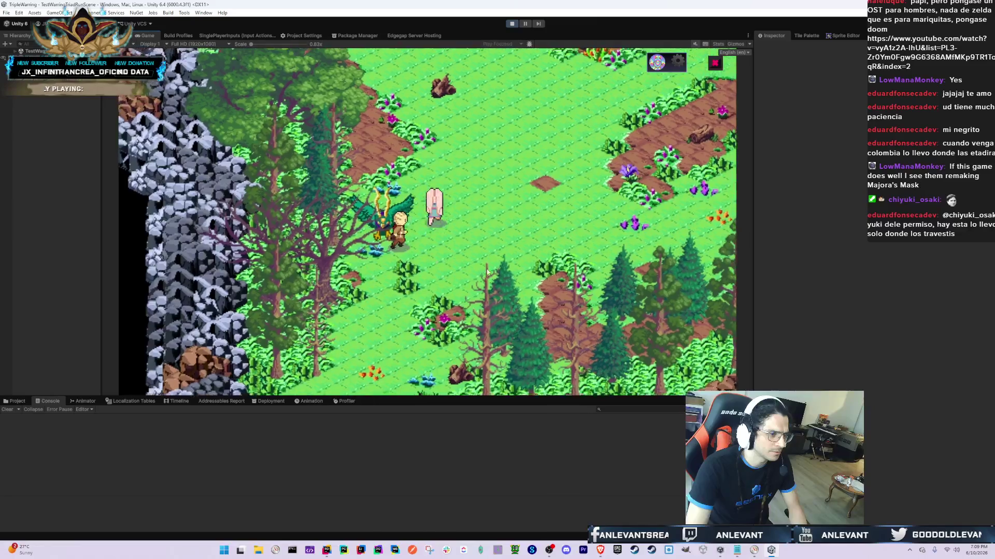
key("w")
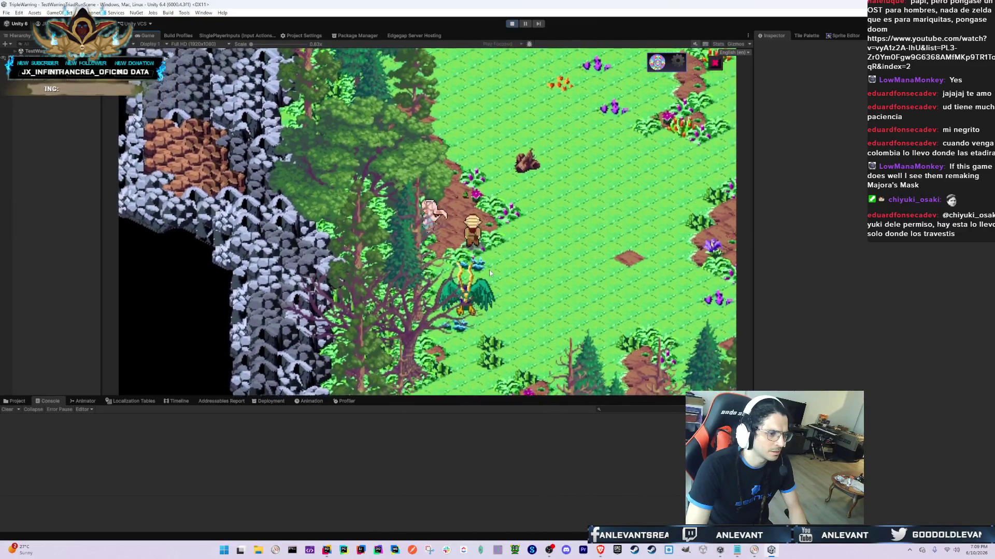
key("s")
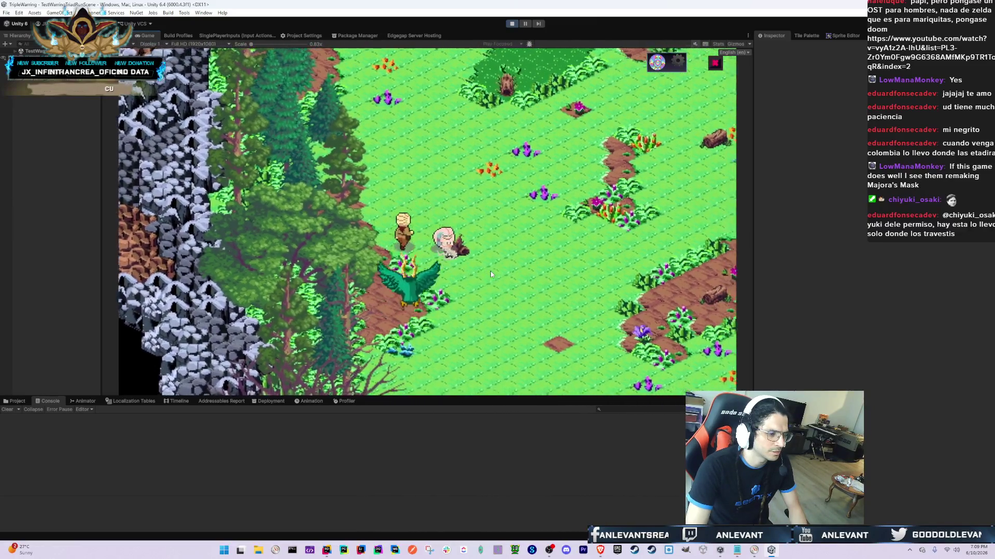
key("s")
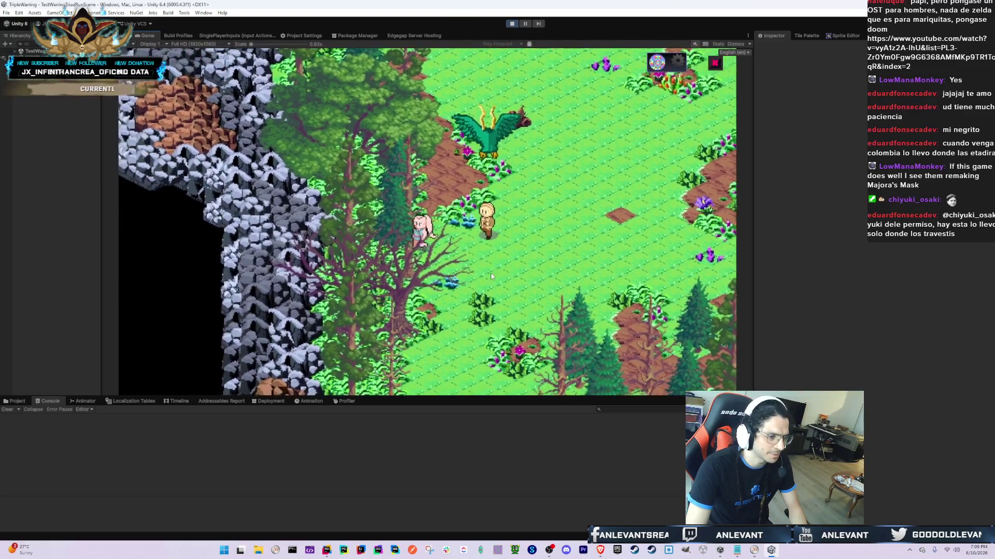
key("w")
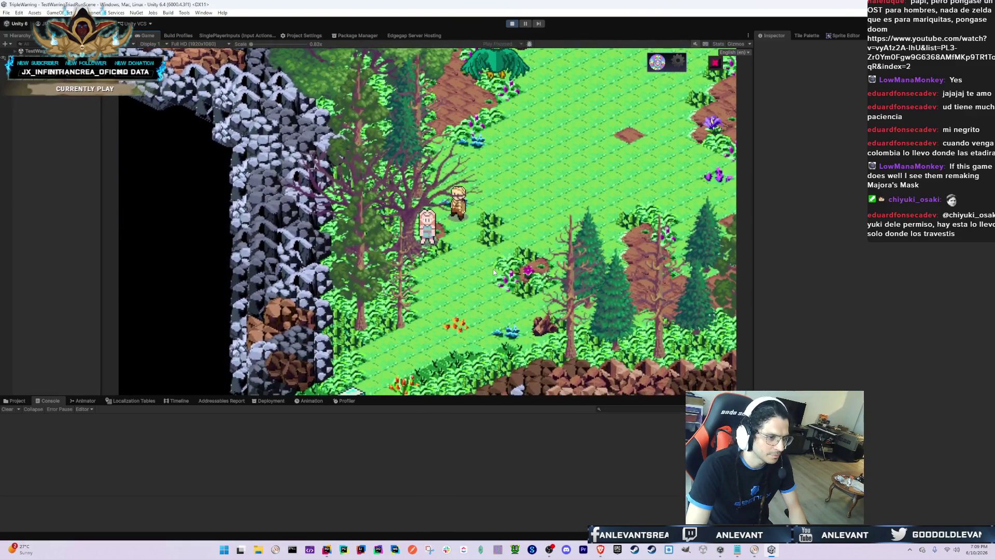
Step: Push the player into the cliff border to test its collision, then head toward the lower exit
key("s")
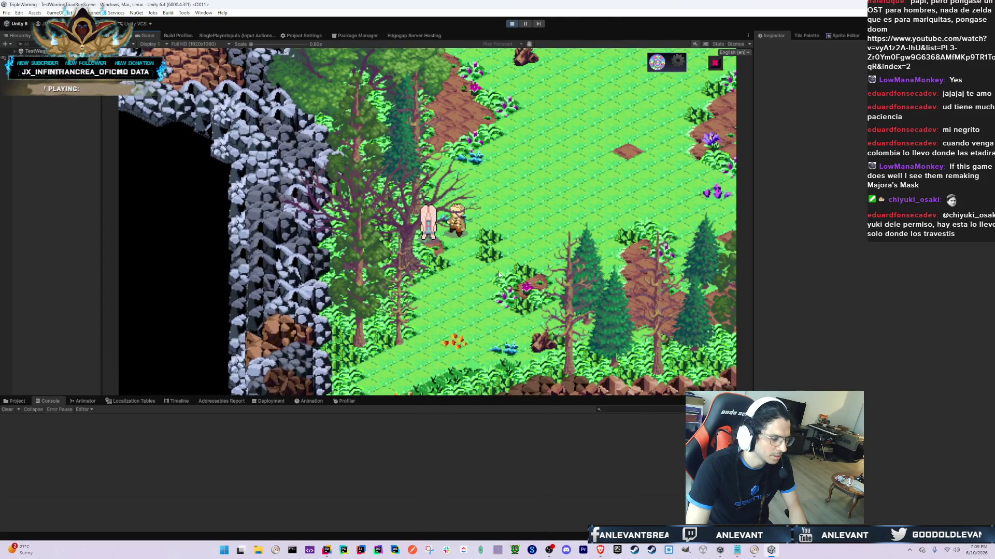
key("s")
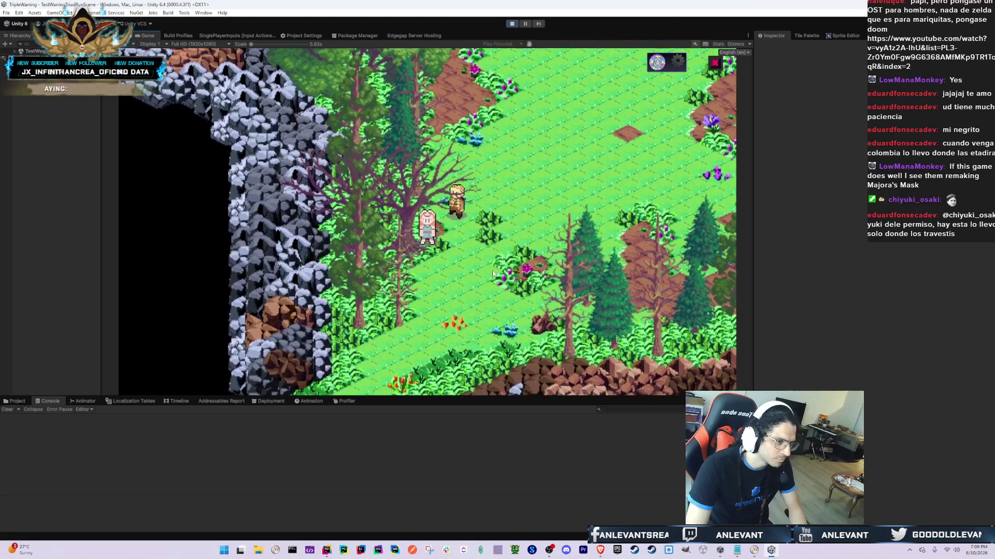
key("w")
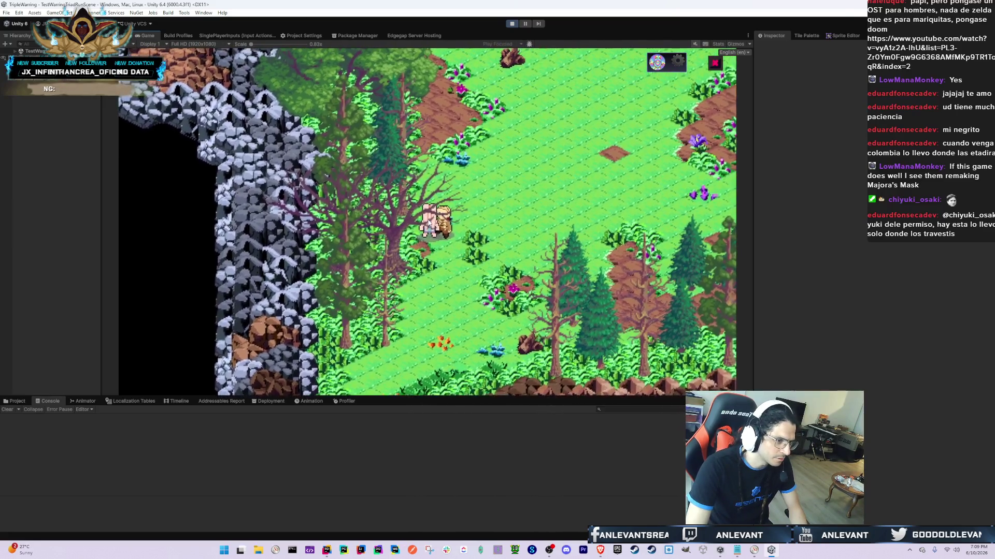
key("s")
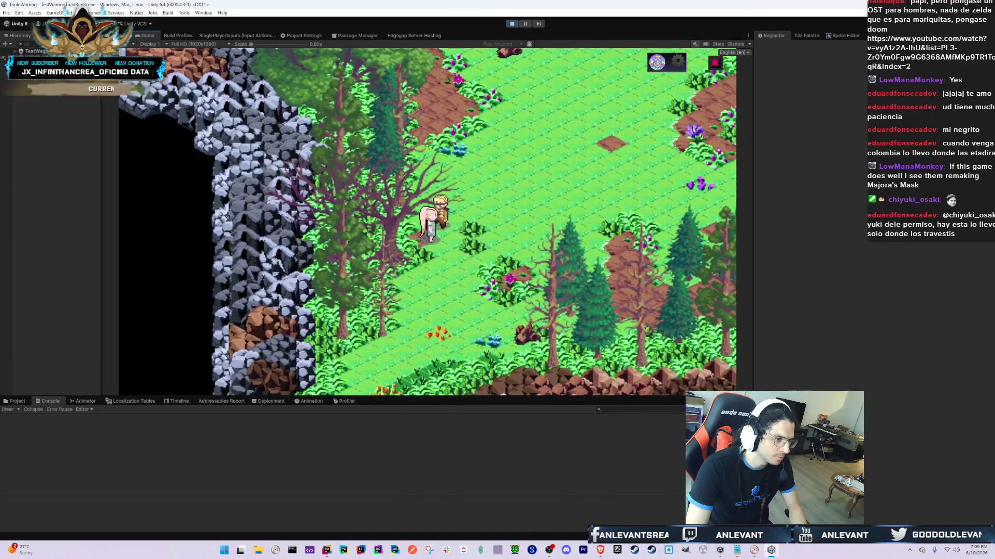
key("s")
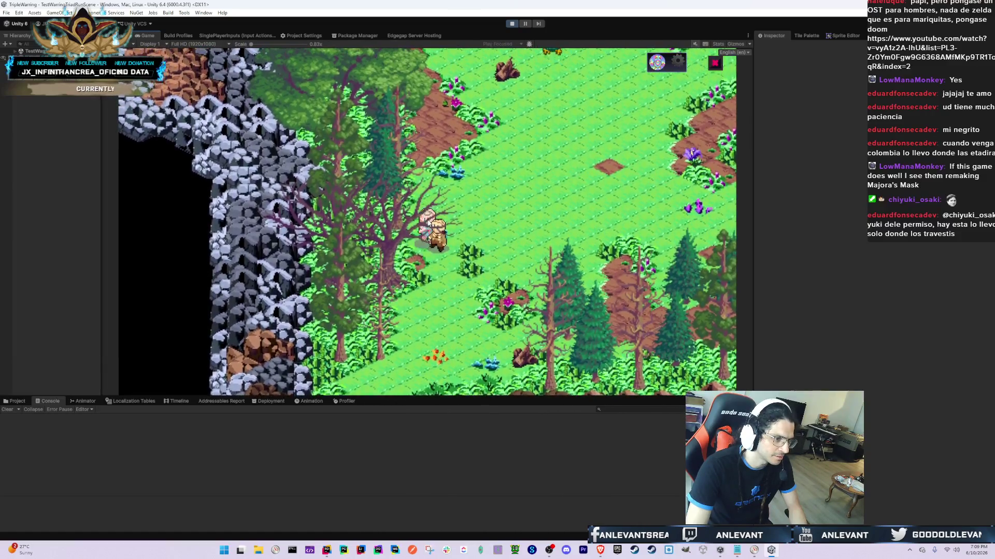
key("d")
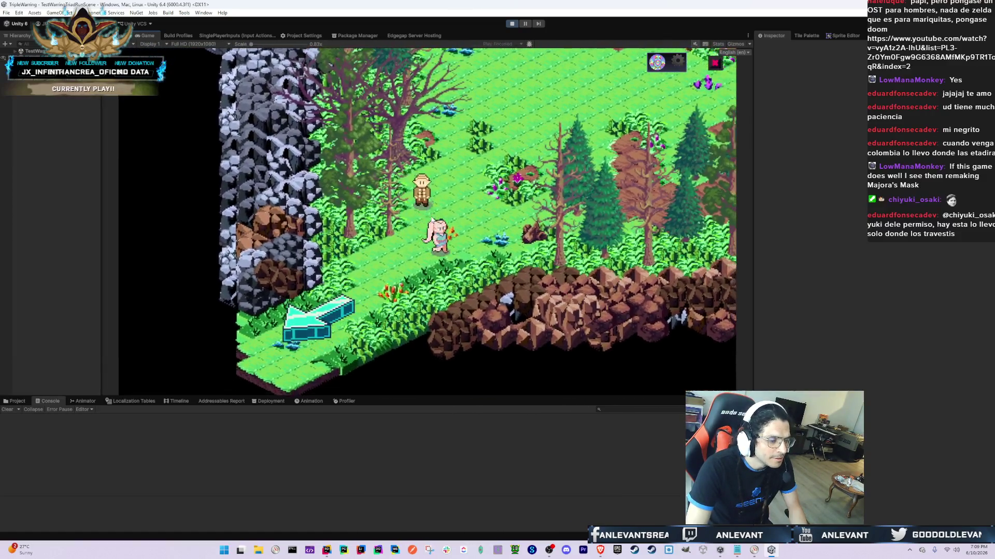
Step: Walk the character around behind the trees and left toward the cliffs
key("w")
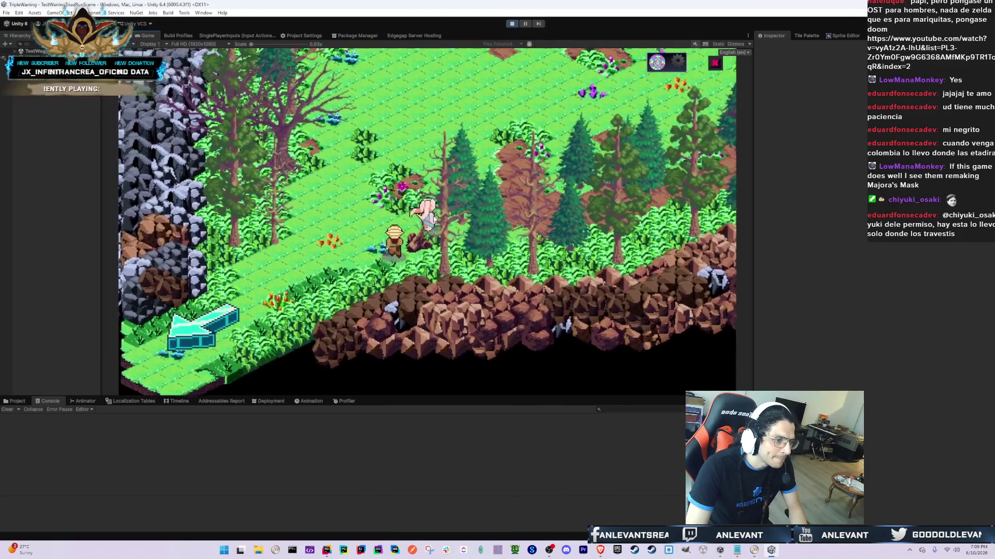
key("w")
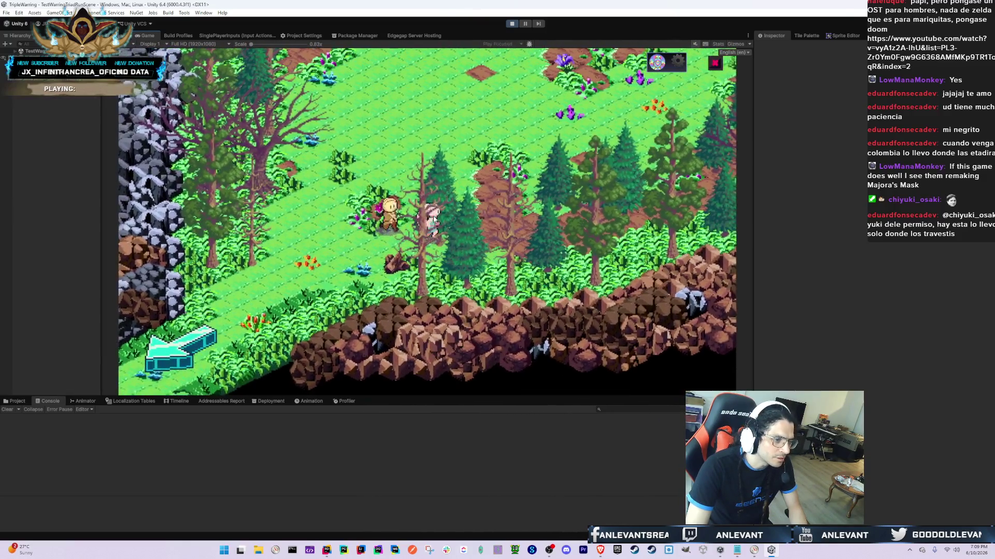
key("d")
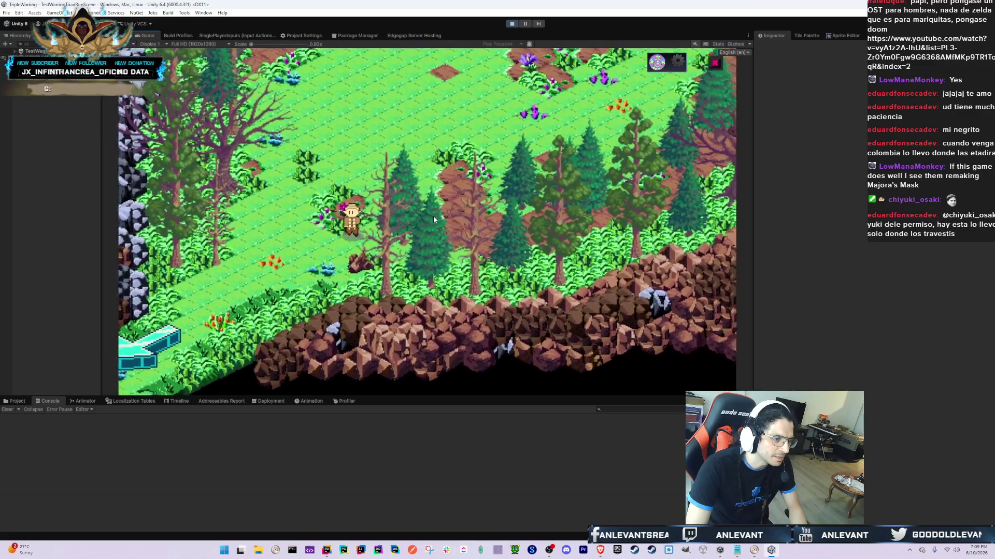
key("w")
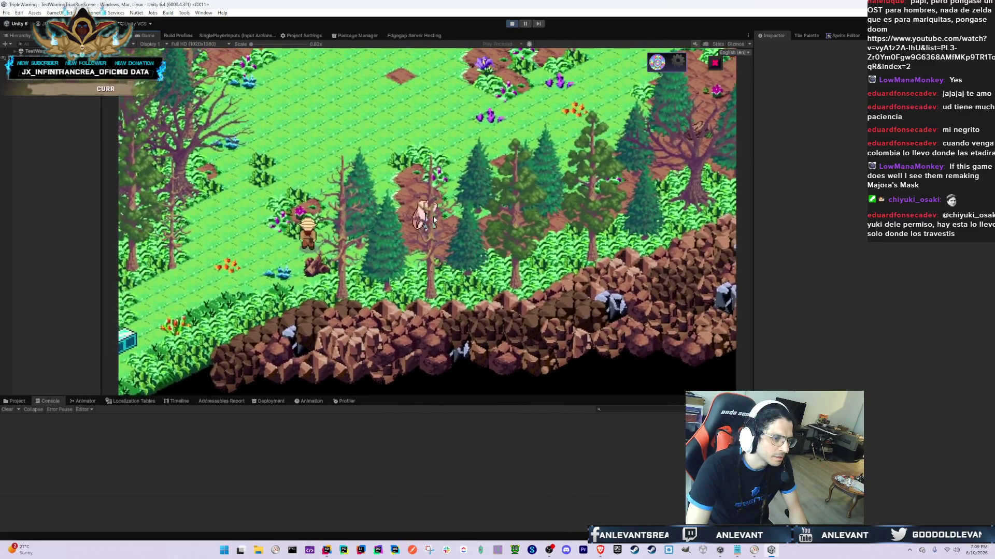
key("a")
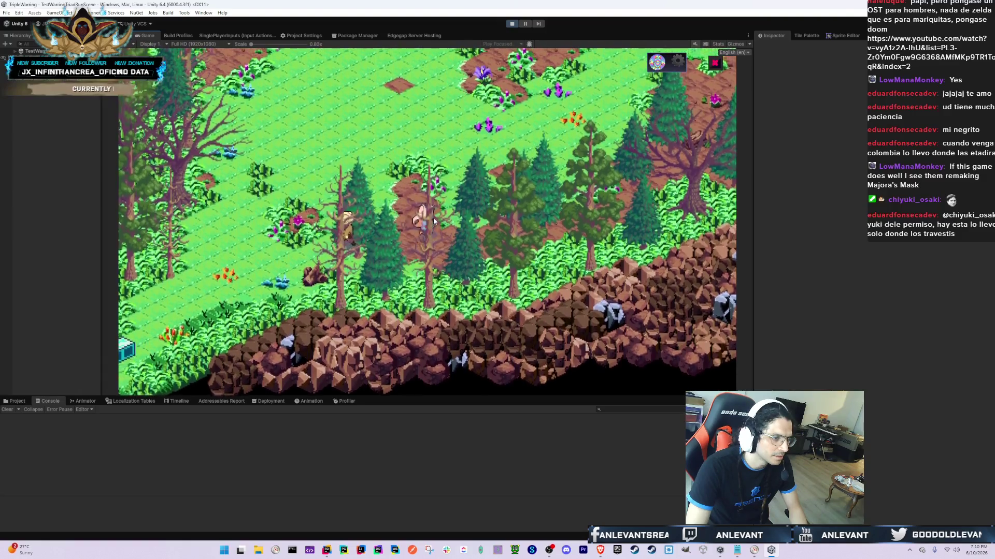
key("d")
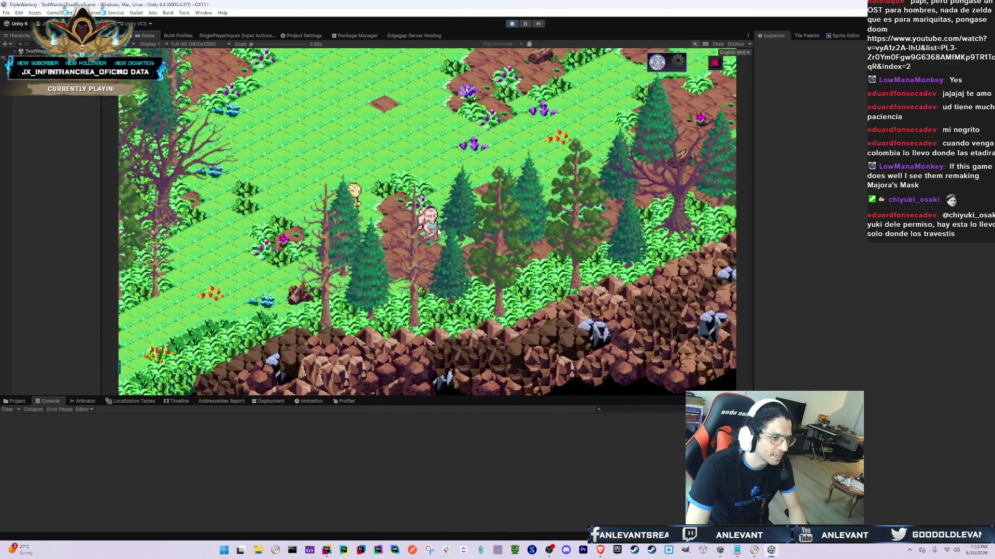
key("s")
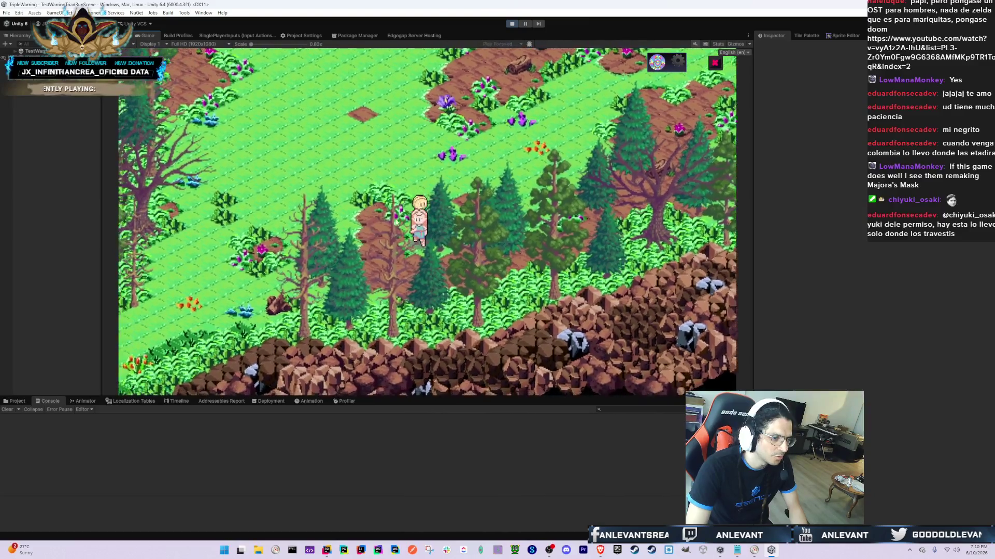
key("a")
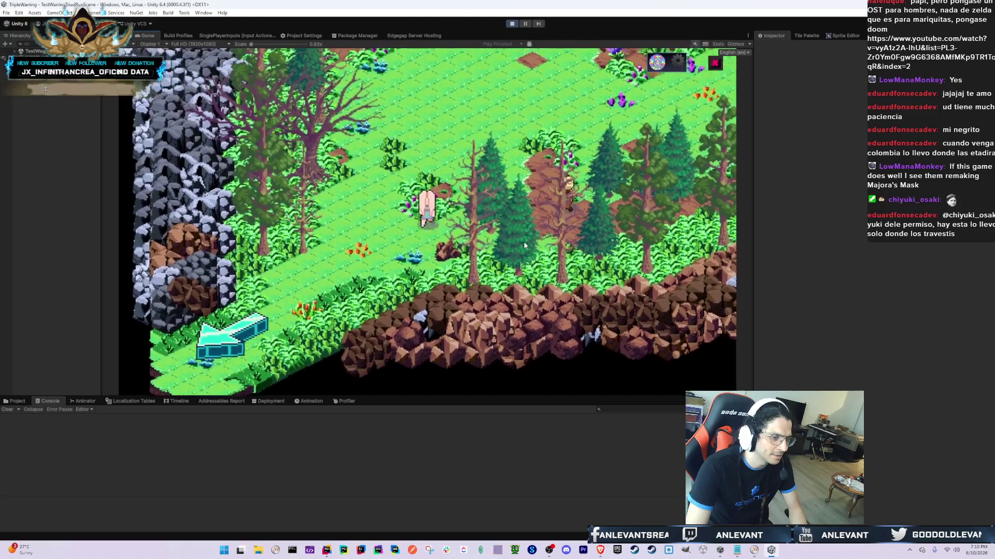
Step: Walk the character up and right through the forest to the NPC
key("w")
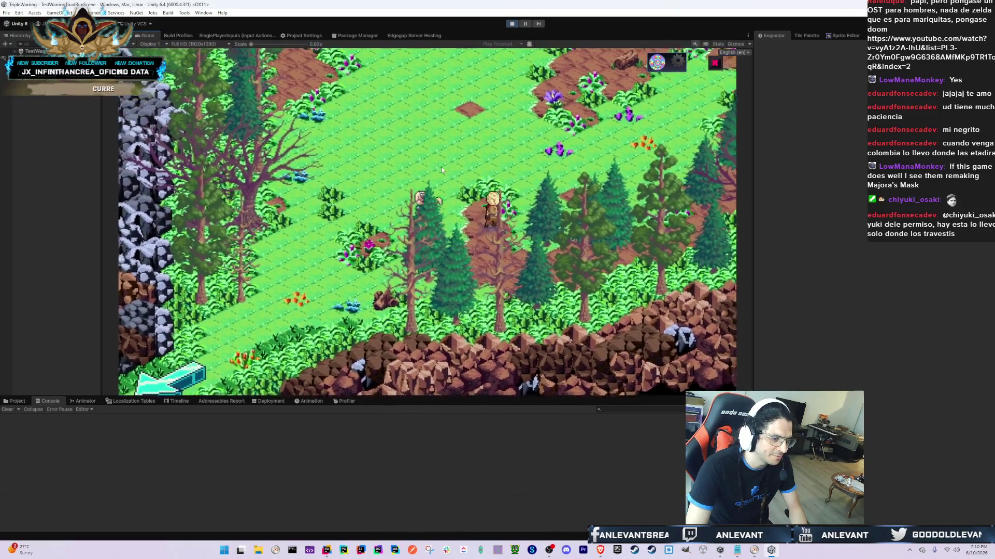
key("w")
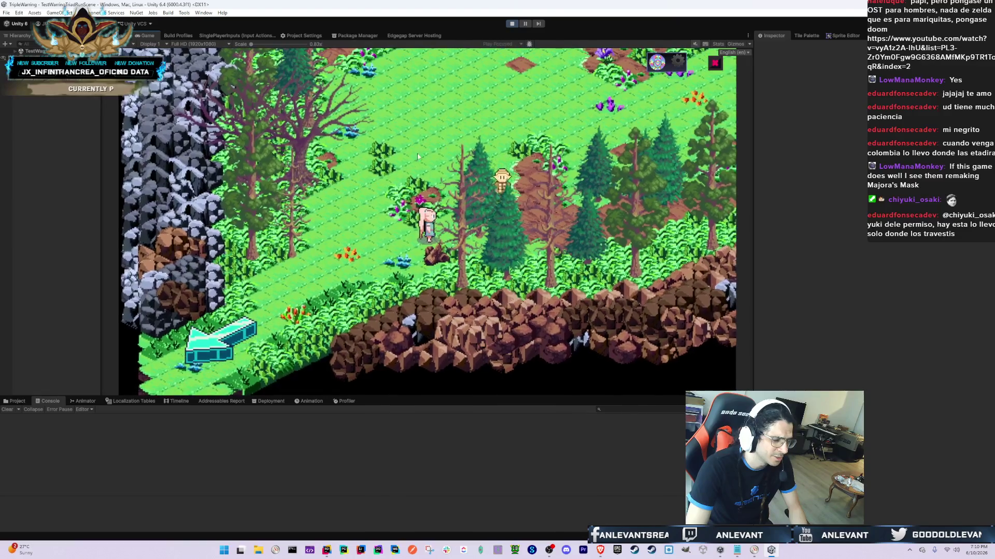
key("w")
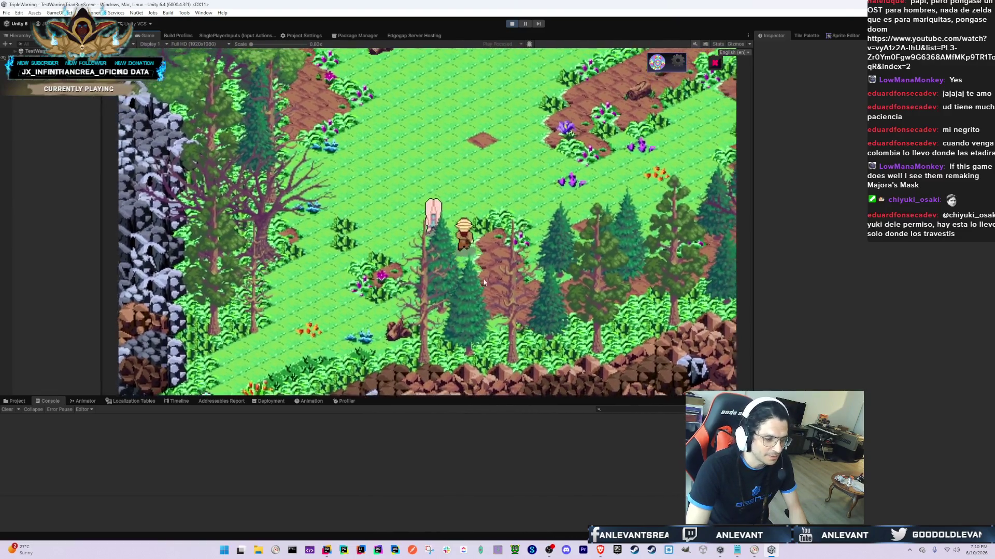
key("d")
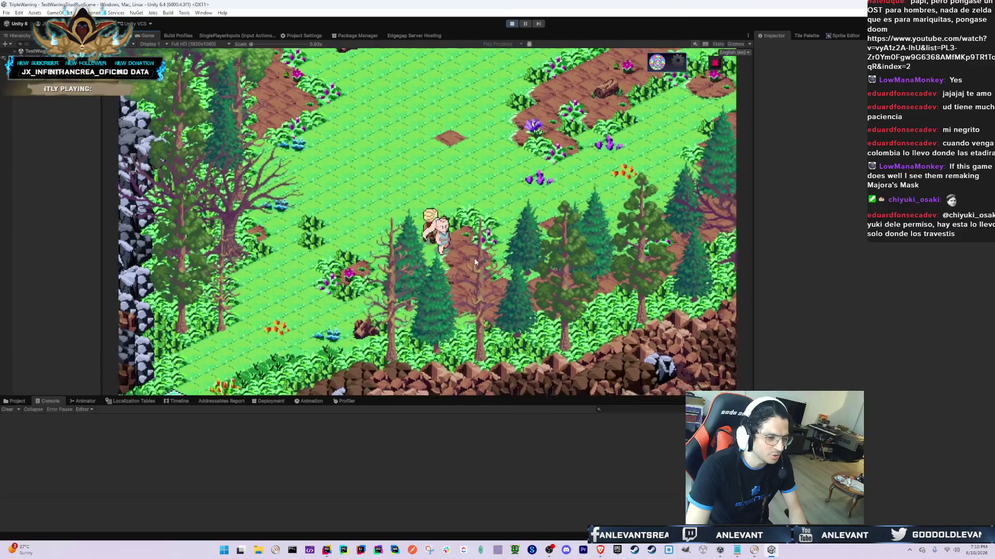
key("w")
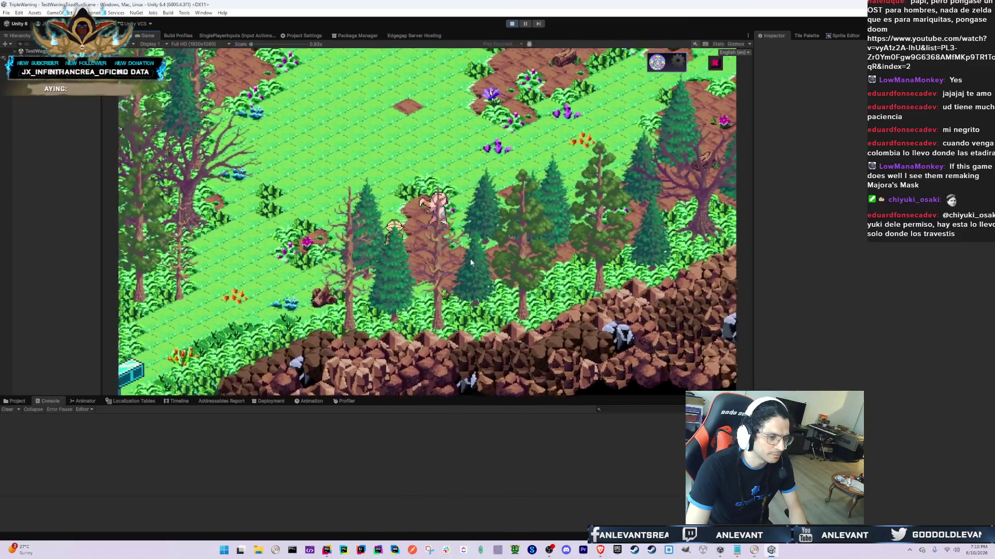
key("d")
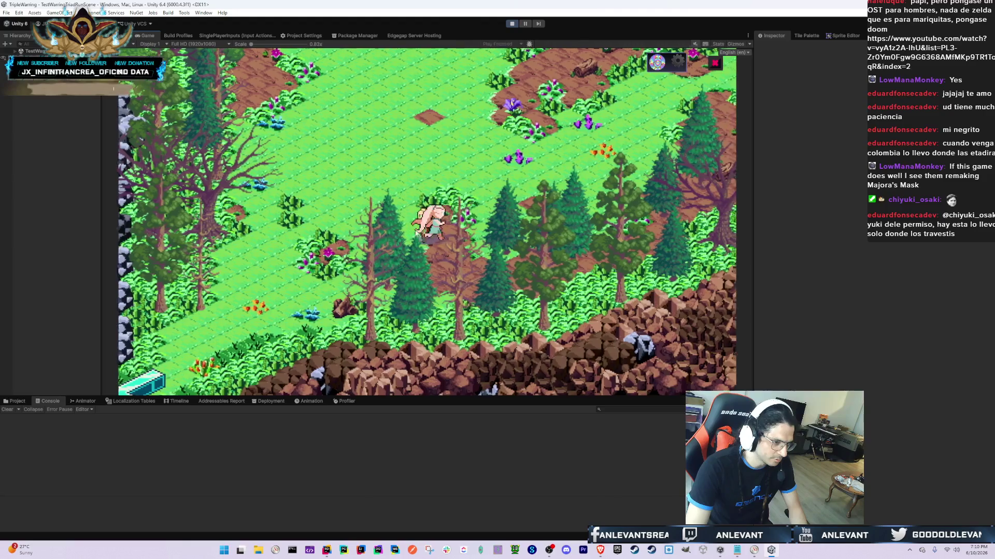
key("d")
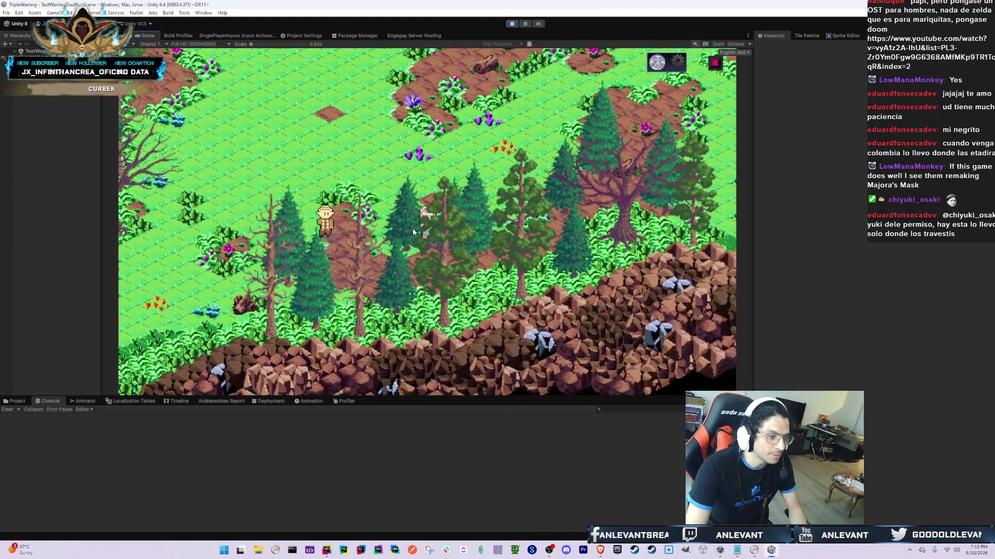
key("w")
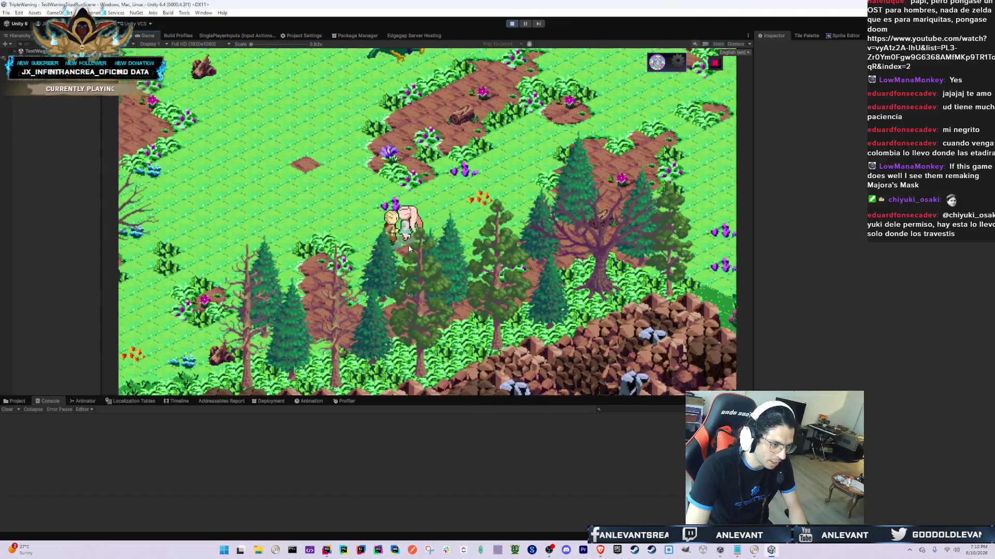
Step: Walk the character against the rocky cliffs on the left, then back up-right toward the NPC
key("a")
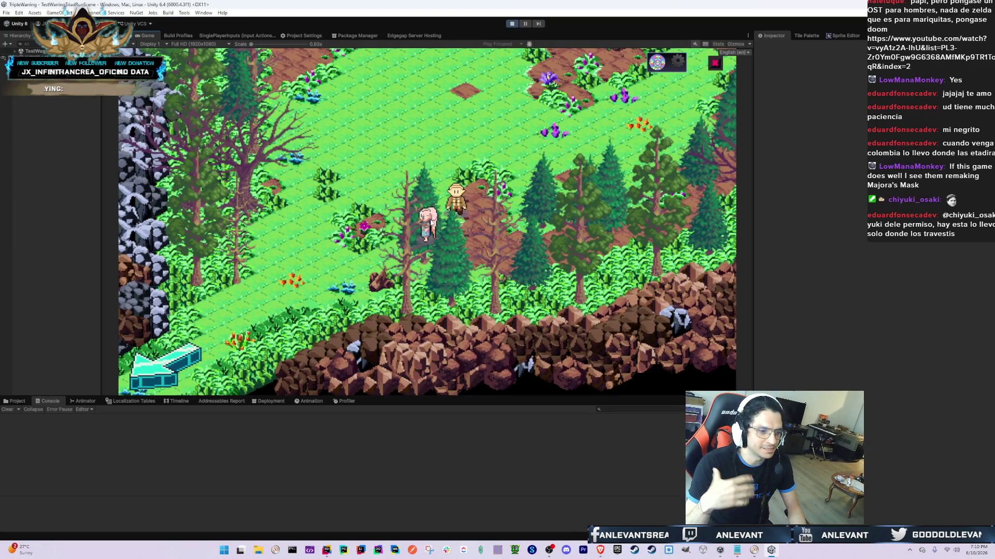
key("a")
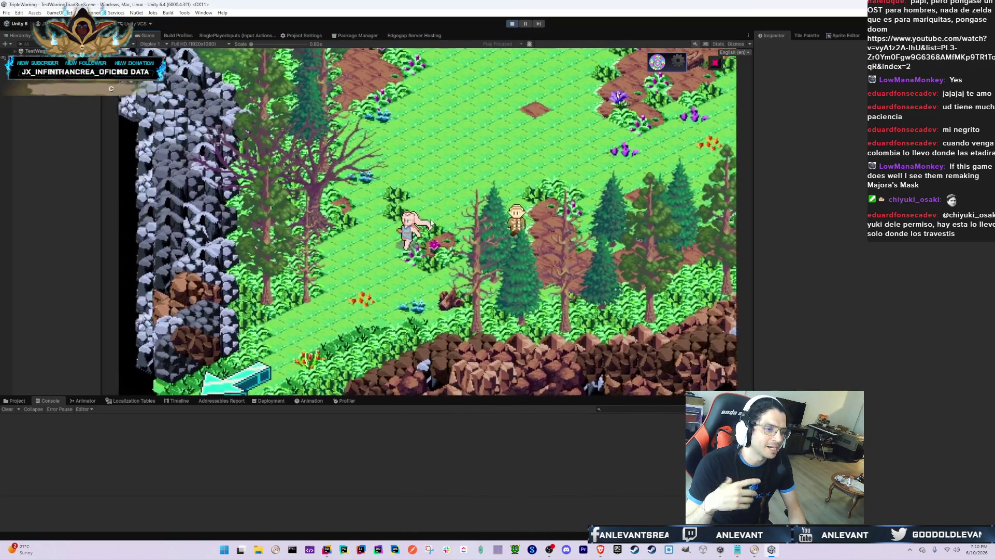
key("d")
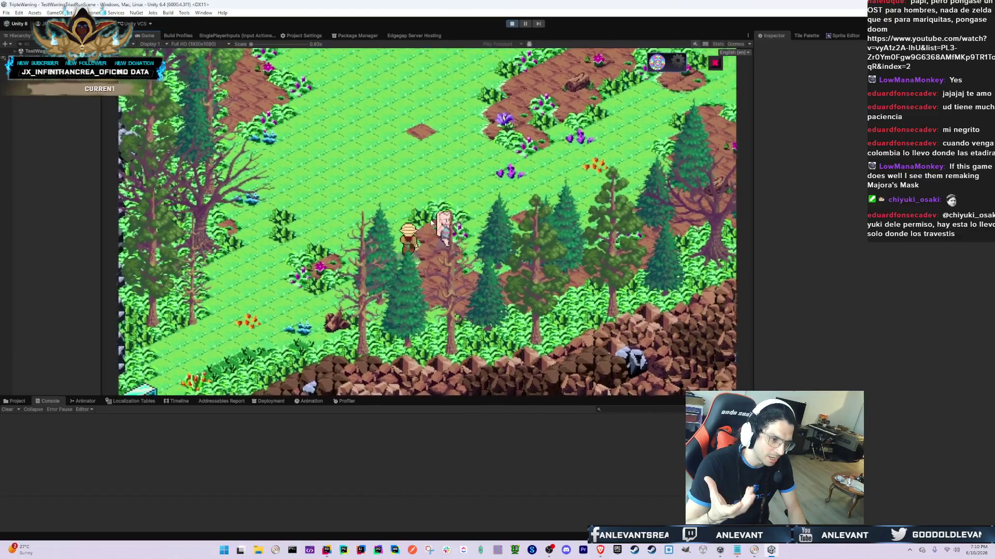
key("w")
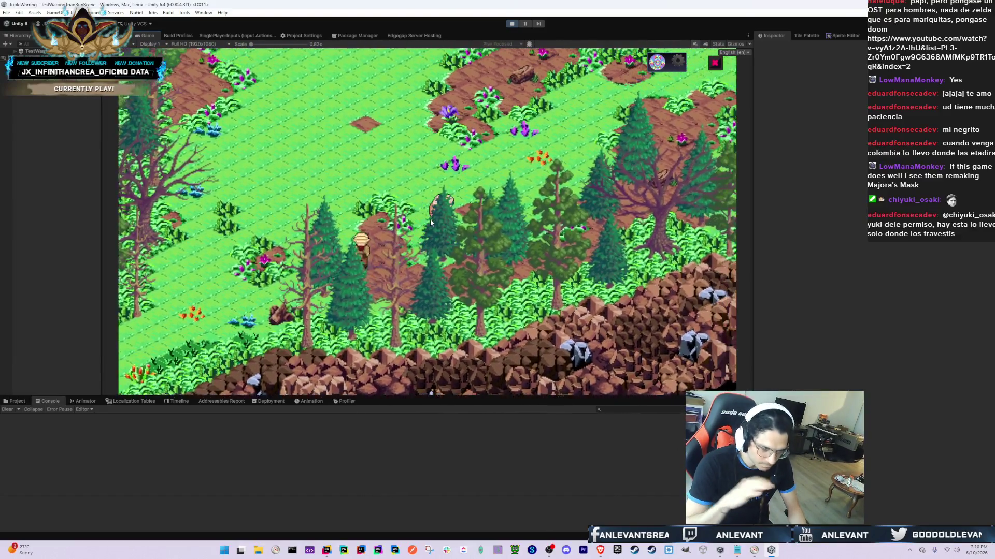
key("d")
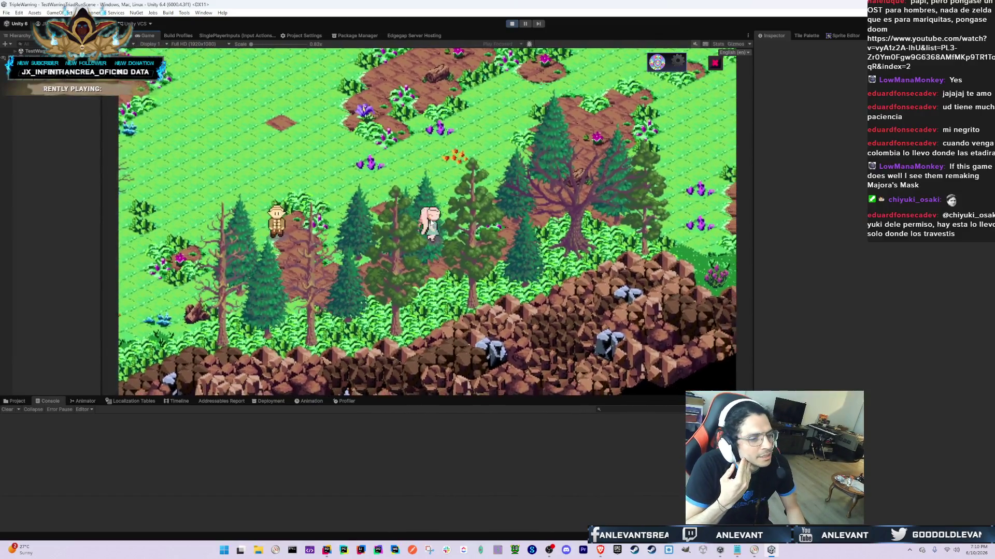
key("w")
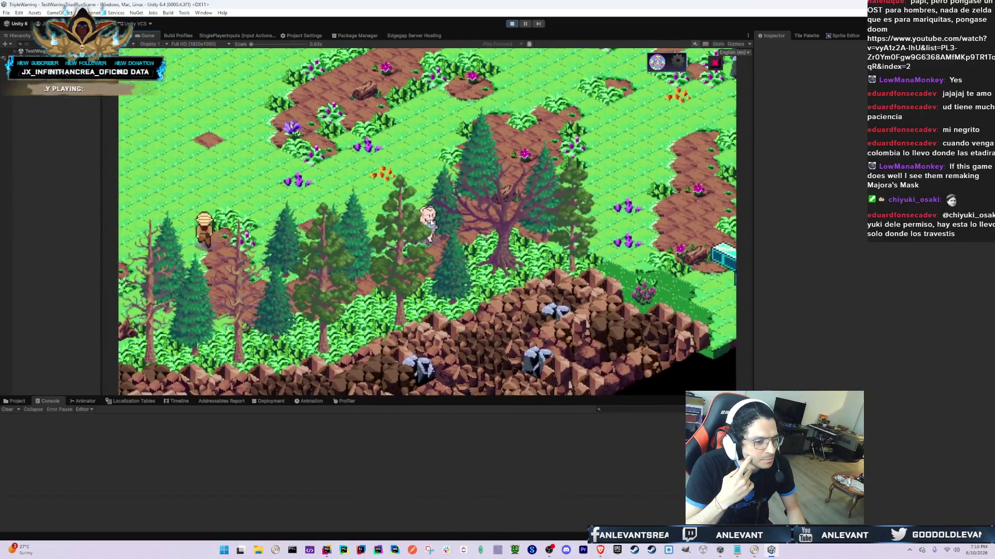
key("w")
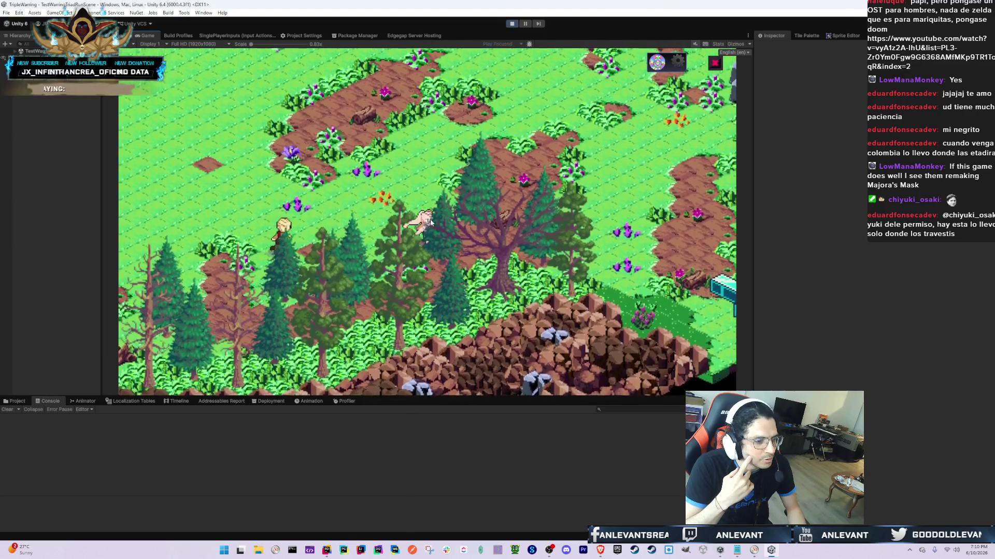
key("w")
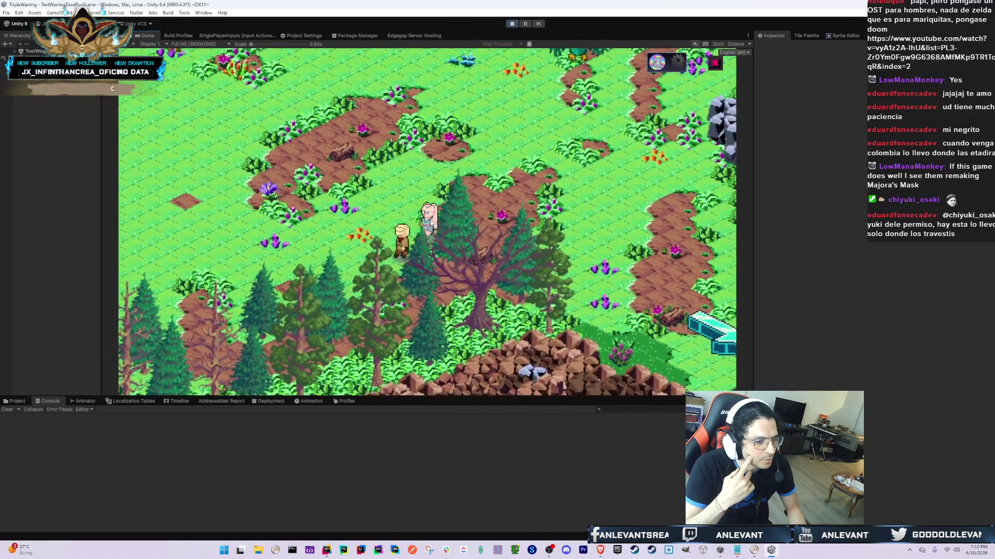
key("w")
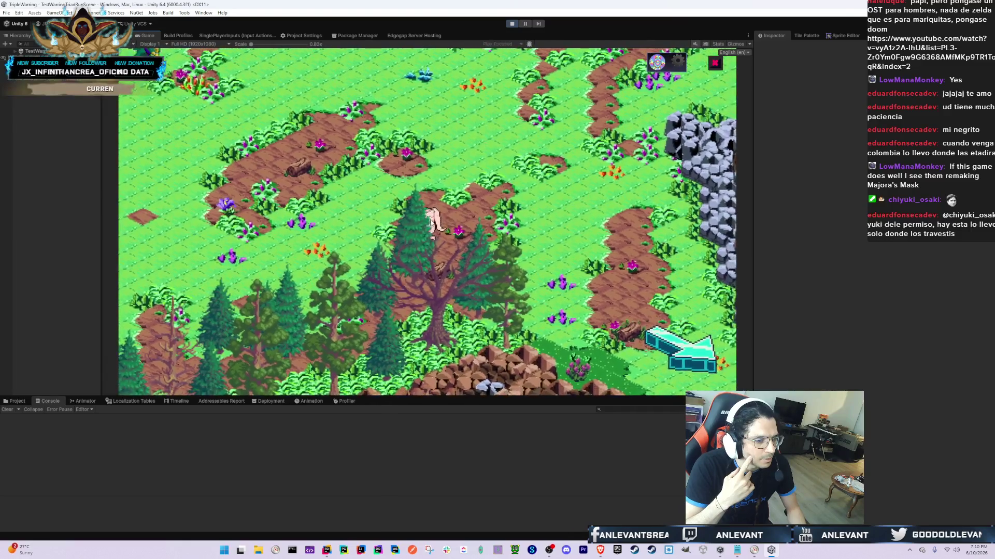
Step: Walk the character right to the exit arrow by the rocks, then back up
key("d")
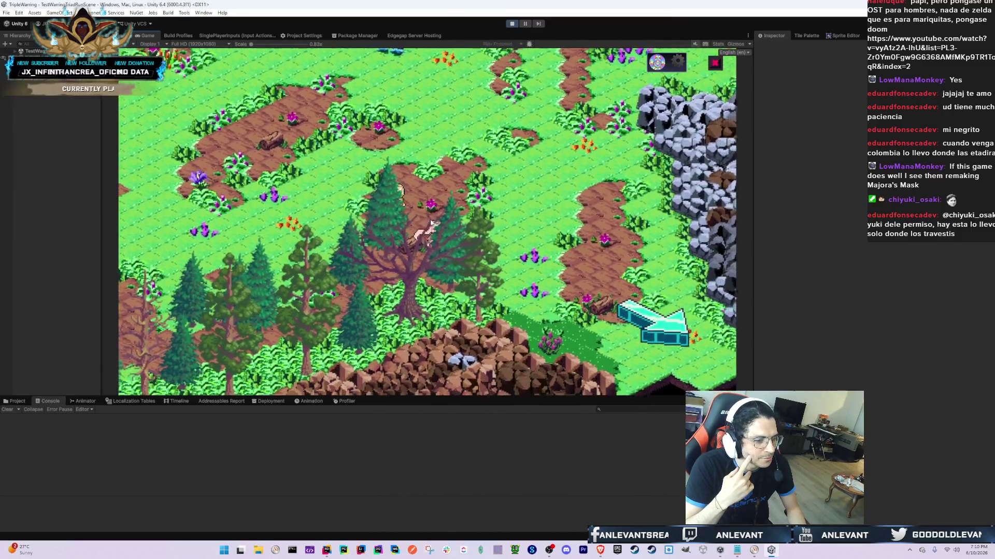
key("s")
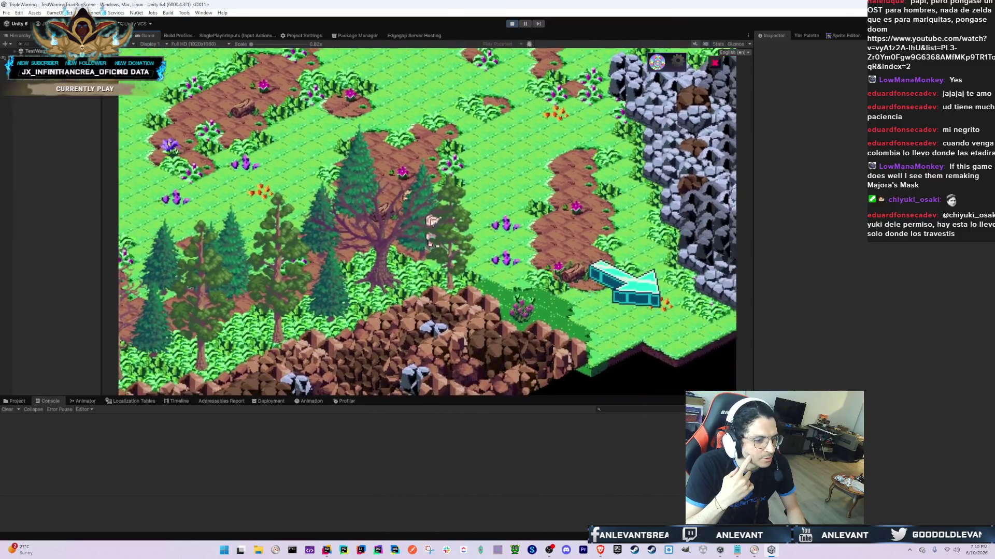
key("w")
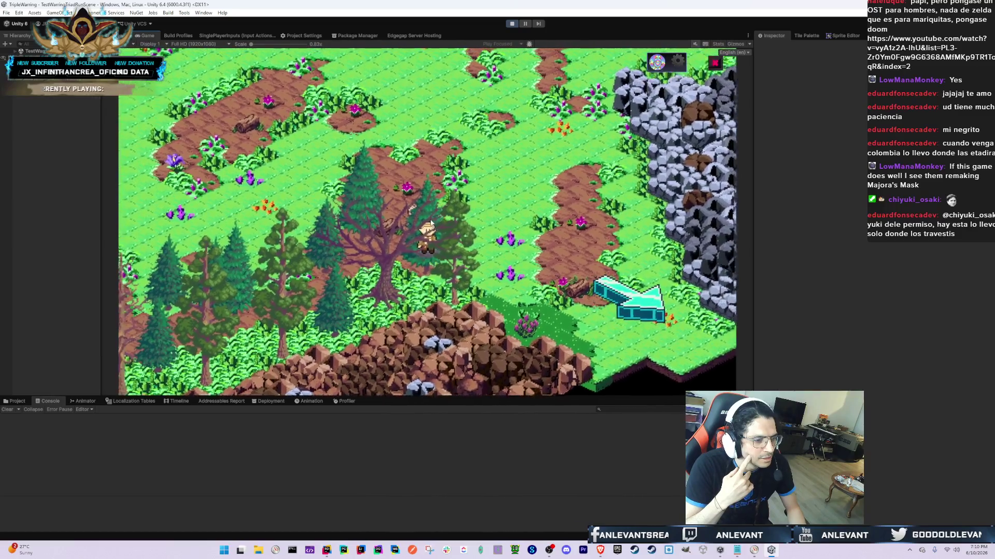
key("a")
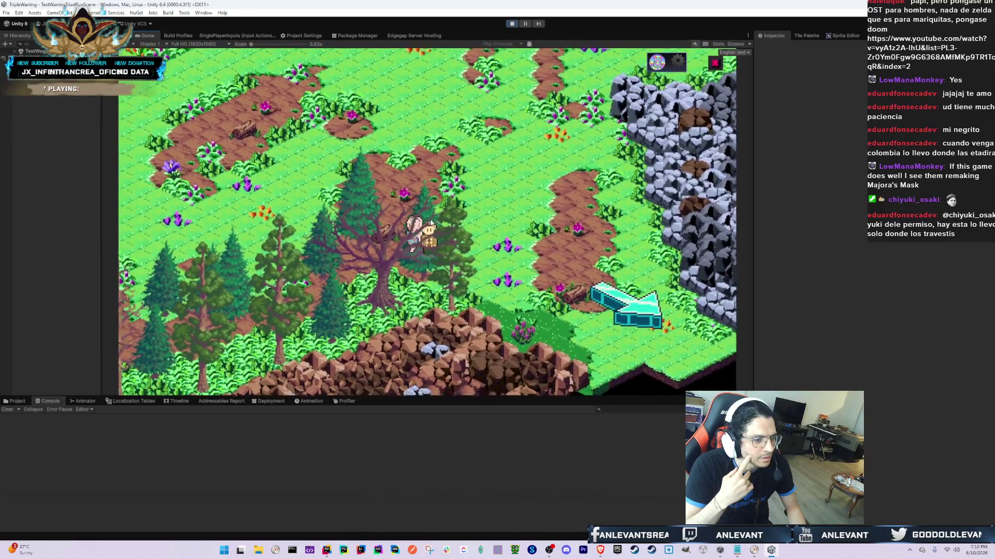
key("d")
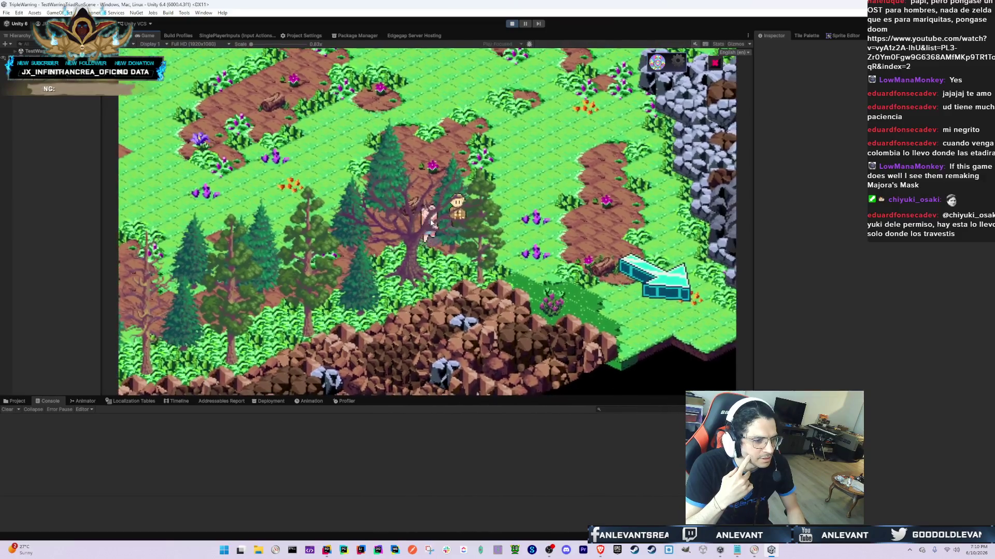
key("d")
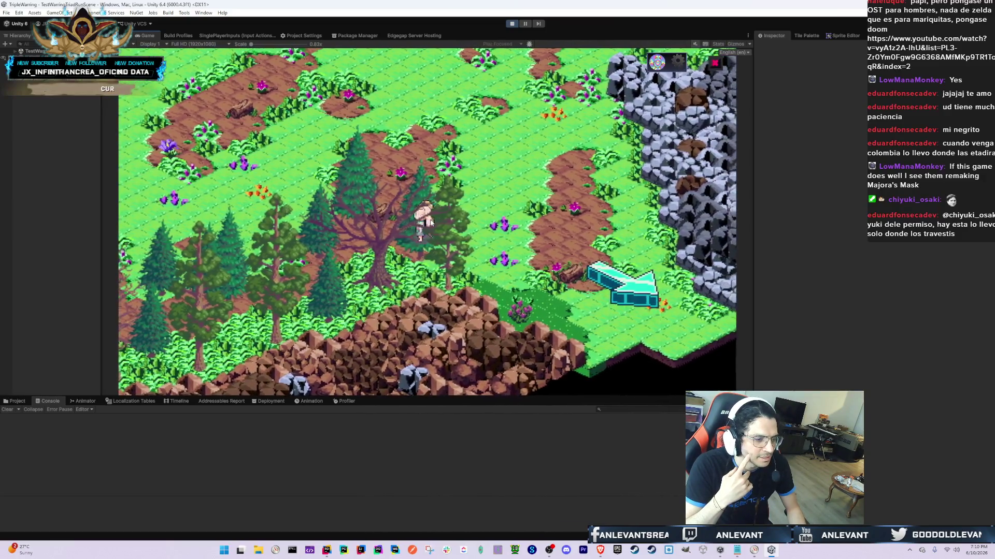
key("d")
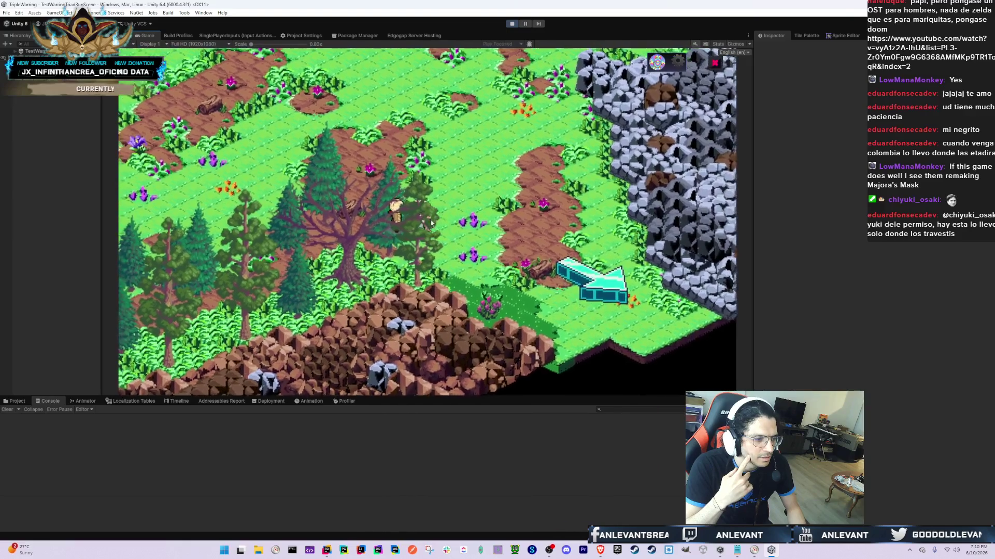
key("d")
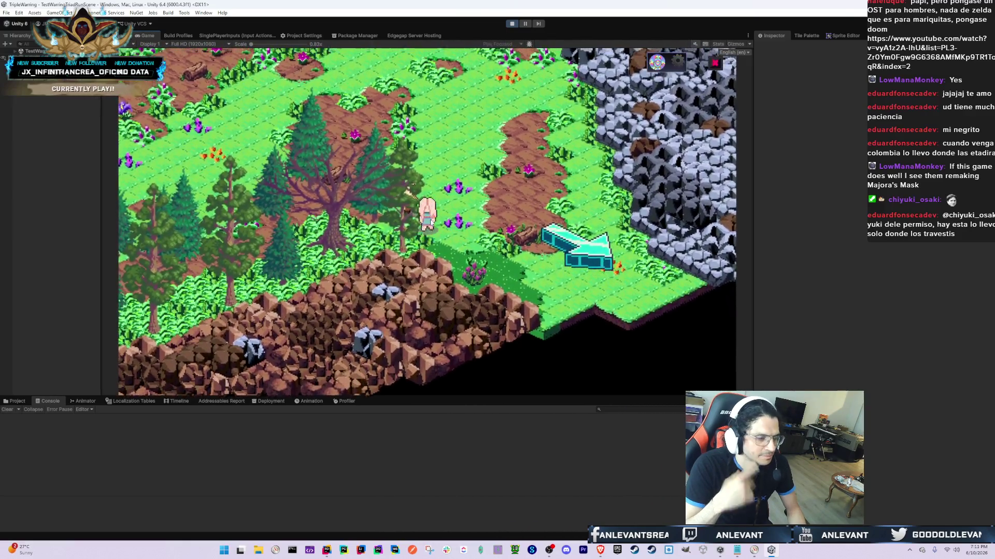
key("w")
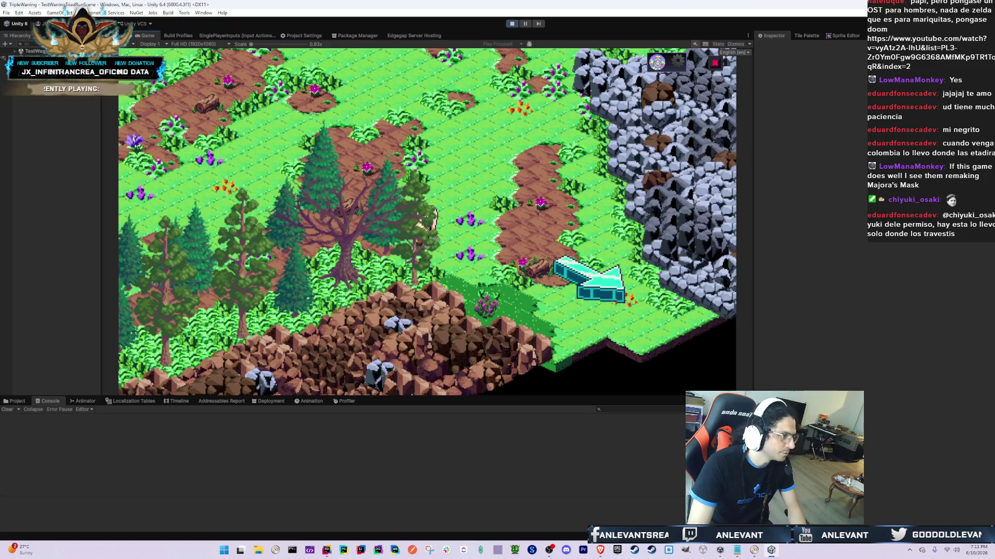
Step: Expand EncounterRoomFourExit(Clone) in the Hierarchy, inspect PreviousArrow, and select the room instance
left_click(15, 51)
left_click(64, 138)
key("Right")
key("Down")
key("Down")
key("Down")
left_click(52, 207)
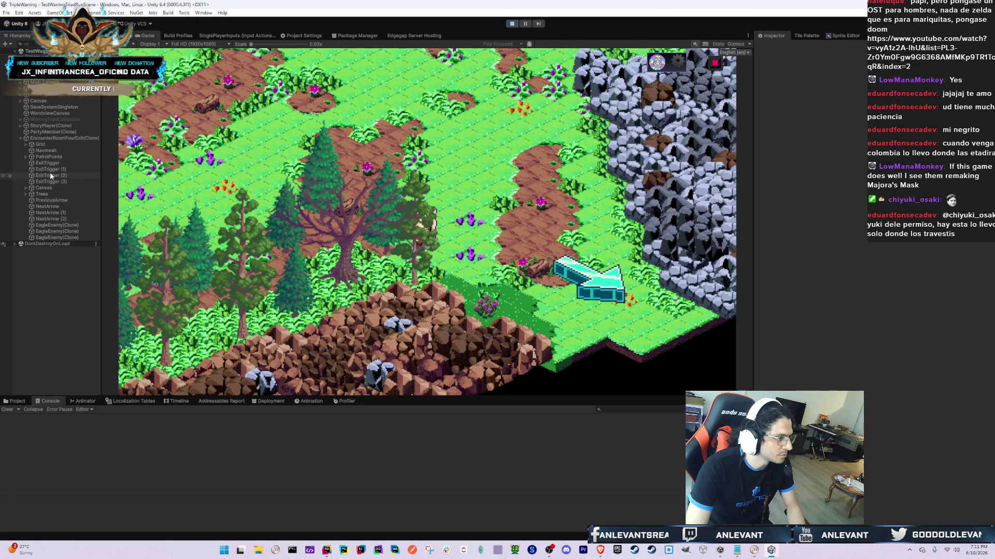
left_click(79, 138)
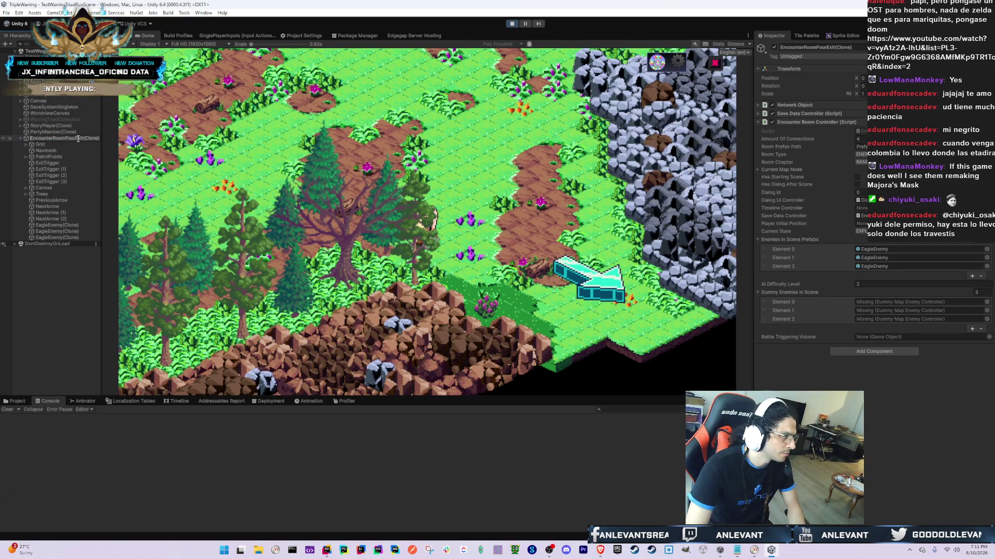
Step: Open the EncounterRoomFourExit prefab from the Project assets and ignore the Prefab Mode warning
left_click(17, 401)
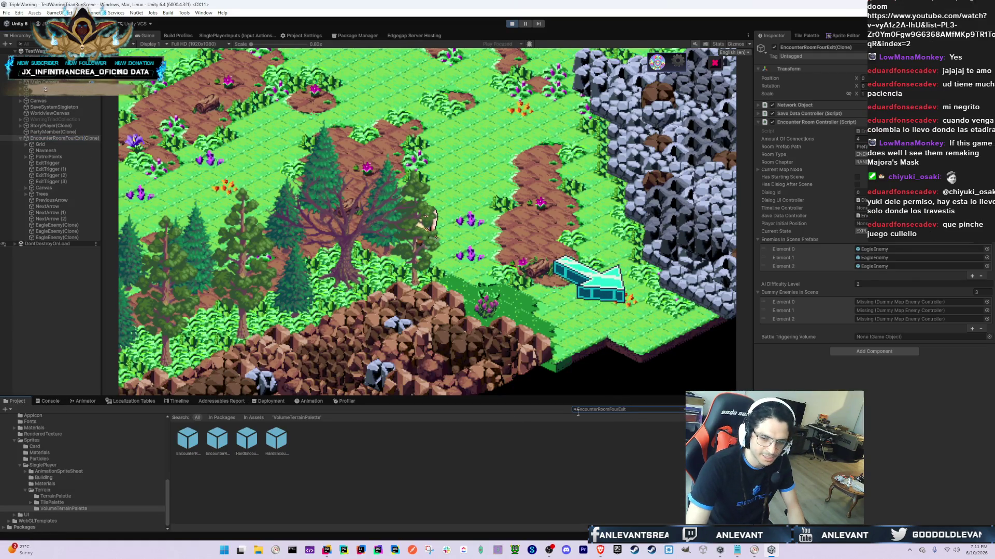
double_click(187, 440)
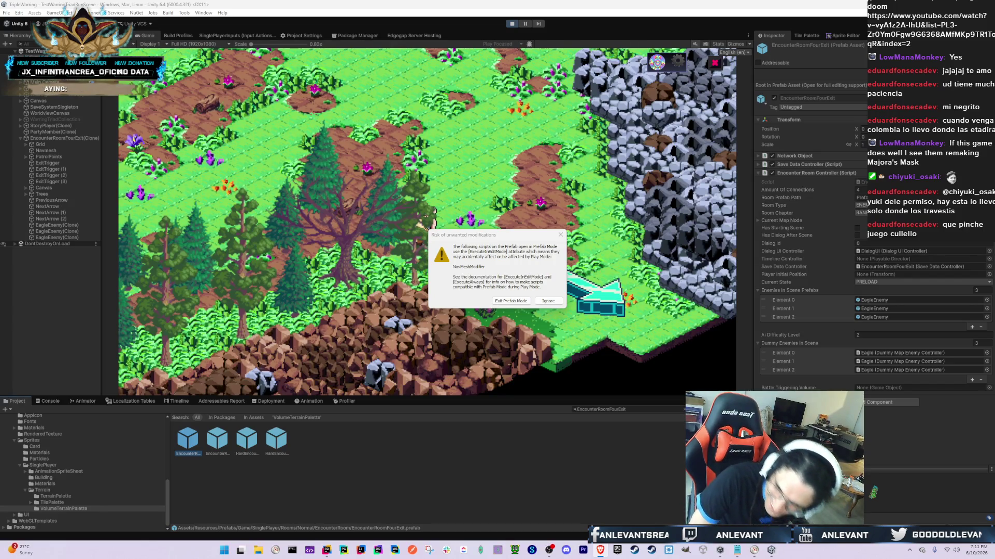
left_click(549, 302)
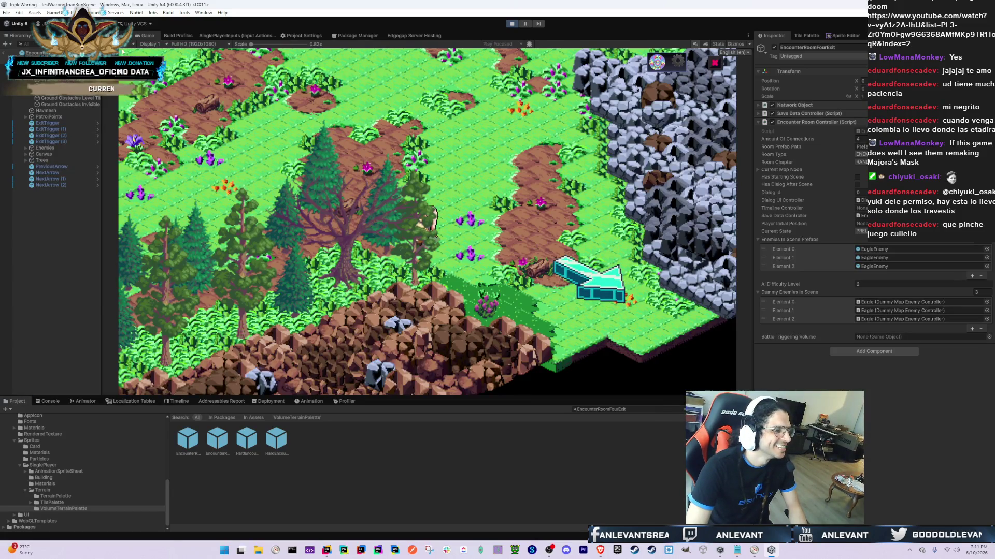
Step: Select the Ground Obstacles Invisible tilemap and enable its Tilemap Renderer
scroll(331, 189, "up", 5)
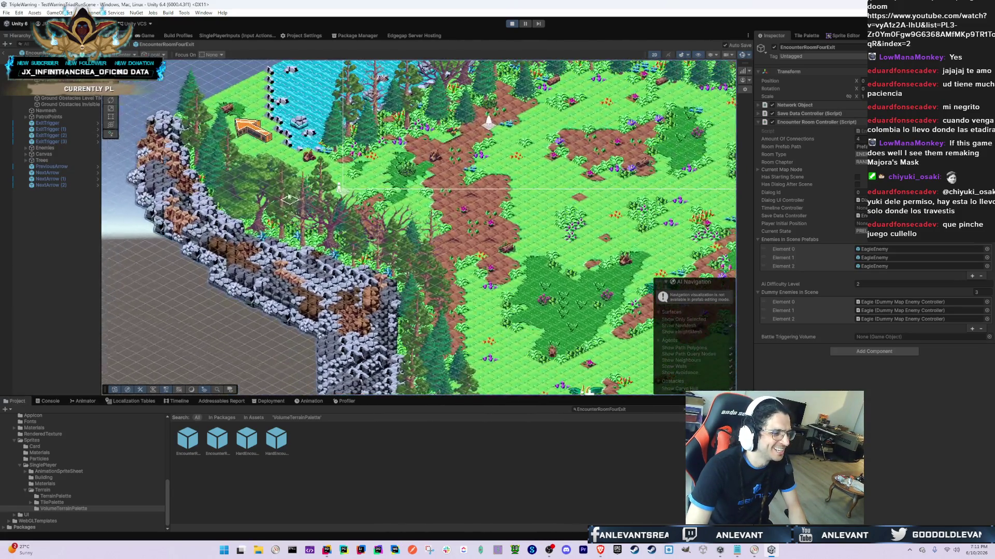
left_click(83, 105)
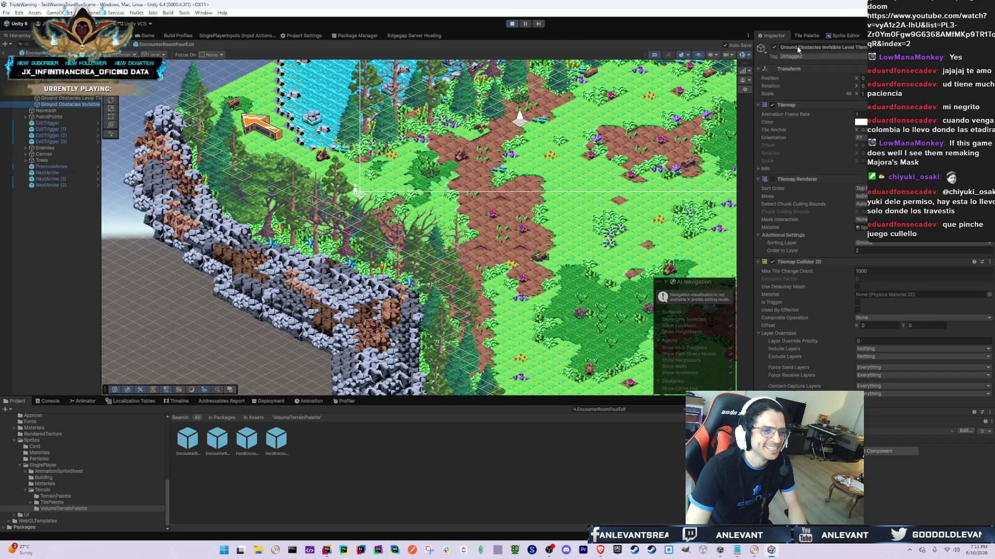
left_click(772, 179)
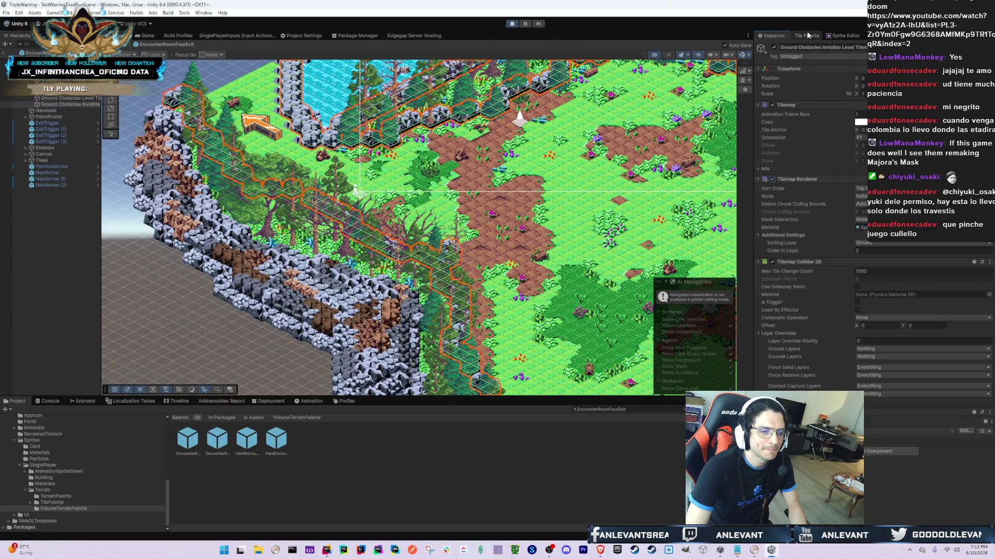
Step: Bring up the Tile Palette with VolumeTerrainPalette, then view the running game
left_click(807, 35)
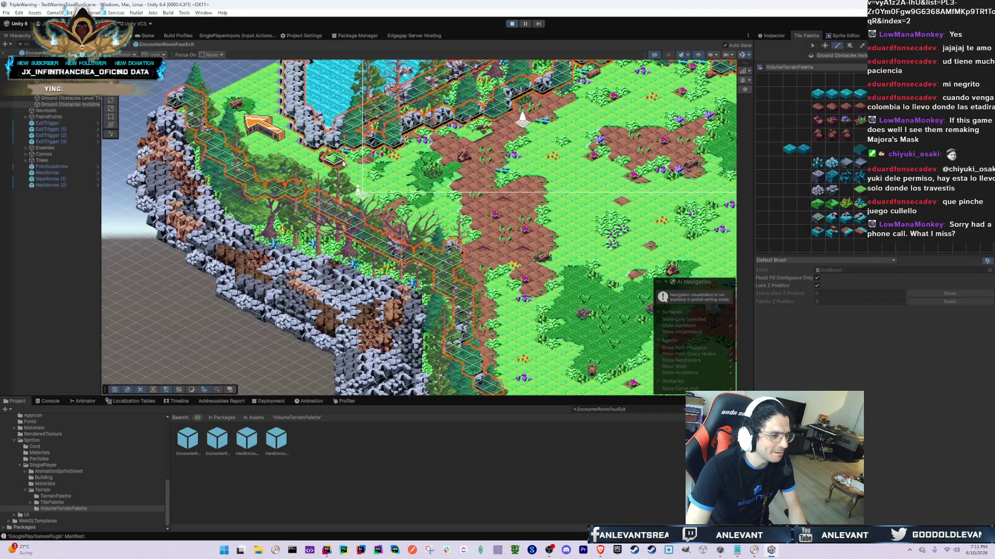
scroll(248, 134, "up", 4)
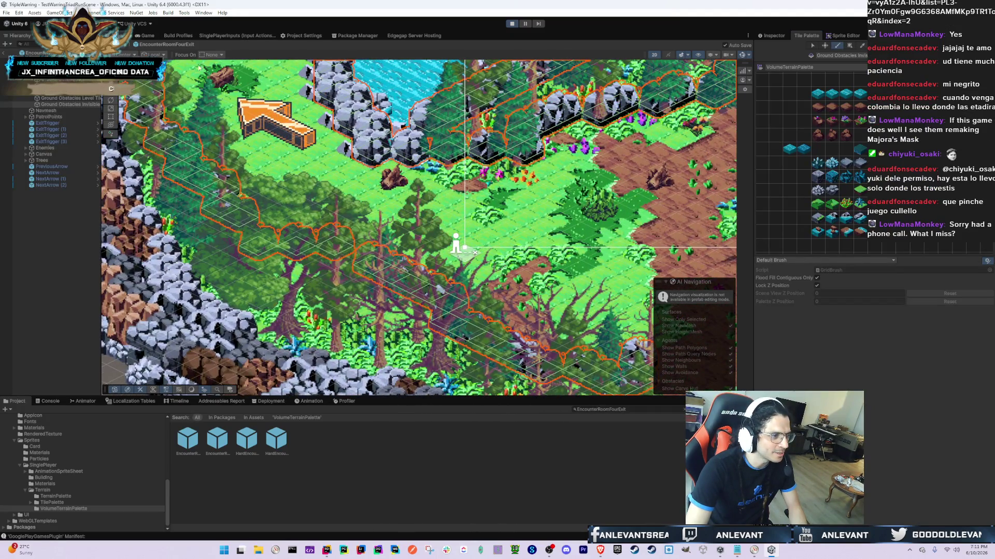
scroll(667, 179, "up", 3)
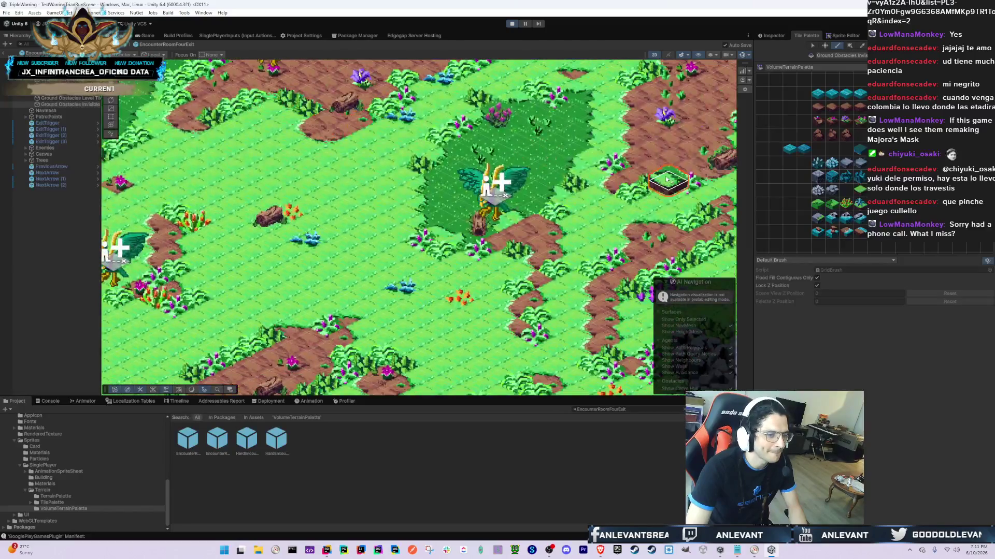
scroll(667, 178, "down", 5)
scroll(420, 195, "up", 3)
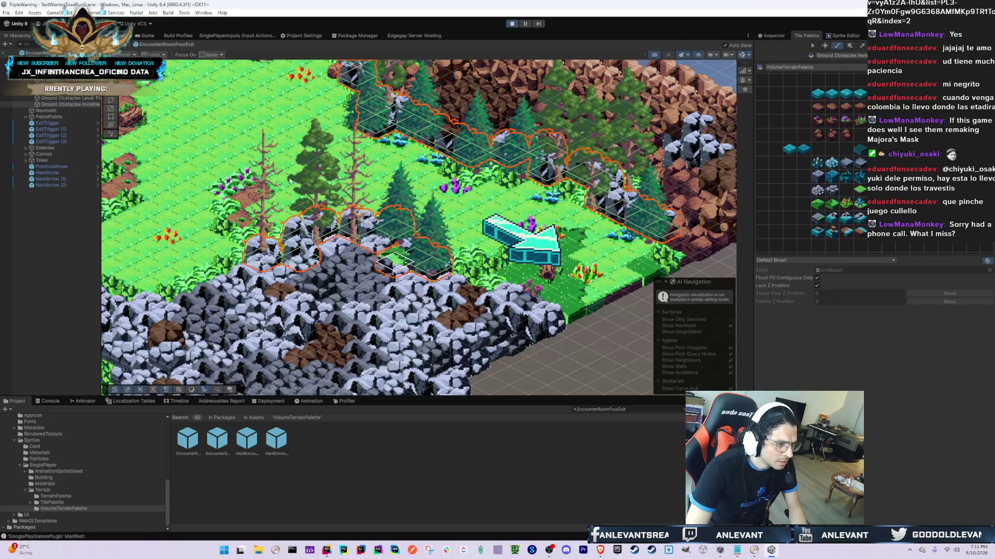
left_click(130, 36)
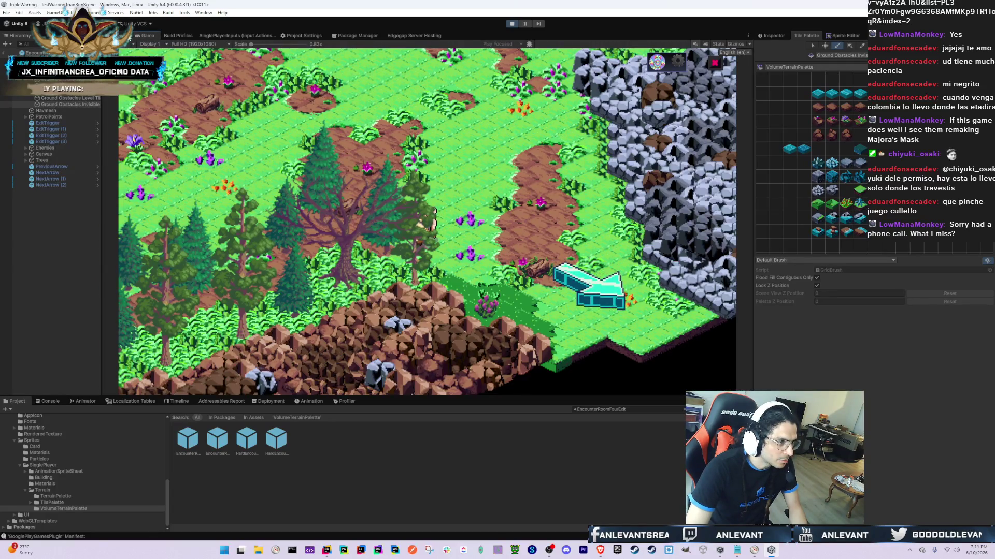
Step: Paint an obstacle tile along the cliff edge in the Scene view, then check the Game view
left_click(119, 35)
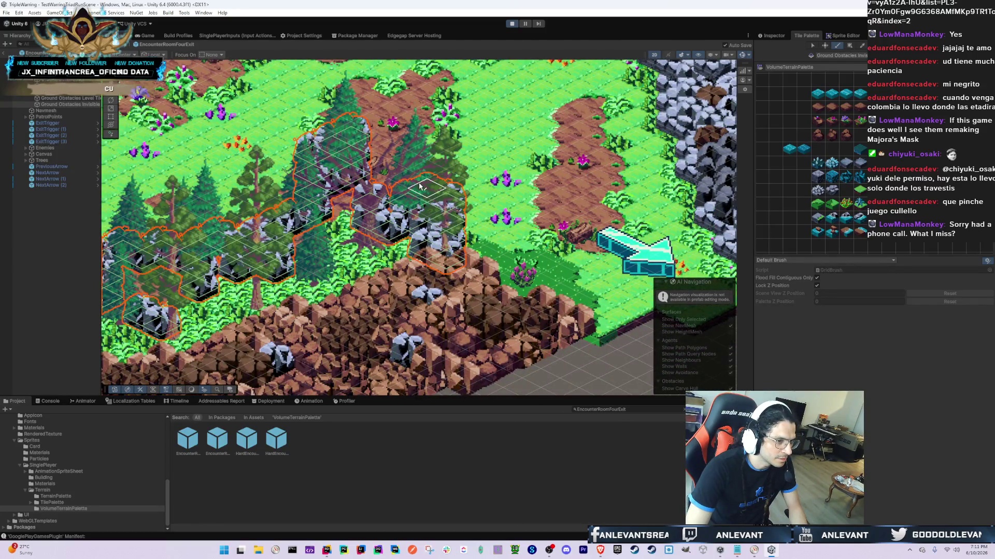
left_click(428, 190)
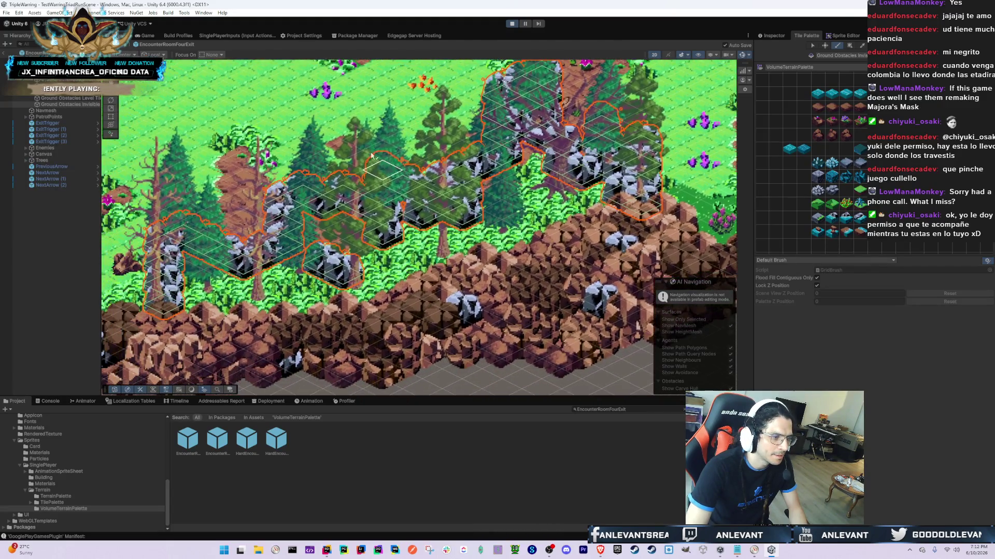
left_click(154, 35)
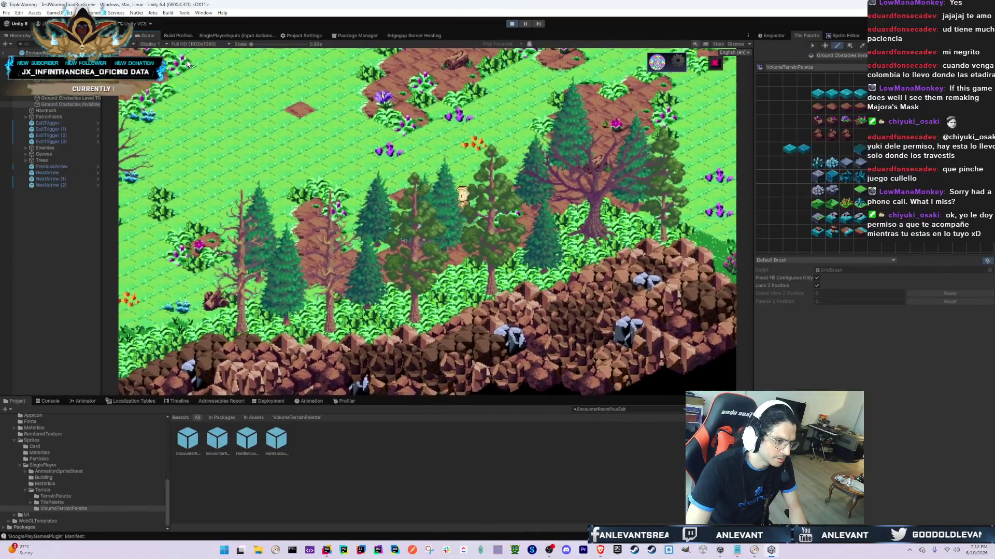
Step: Flip between Scene and Game views to test the cliff-edge collision
key("ctrl+1")
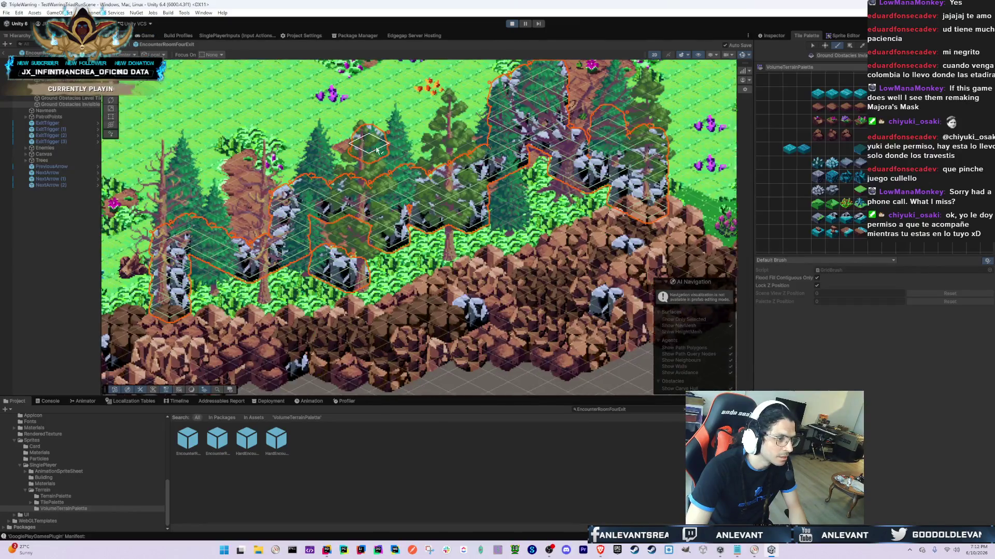
left_click(147, 36)
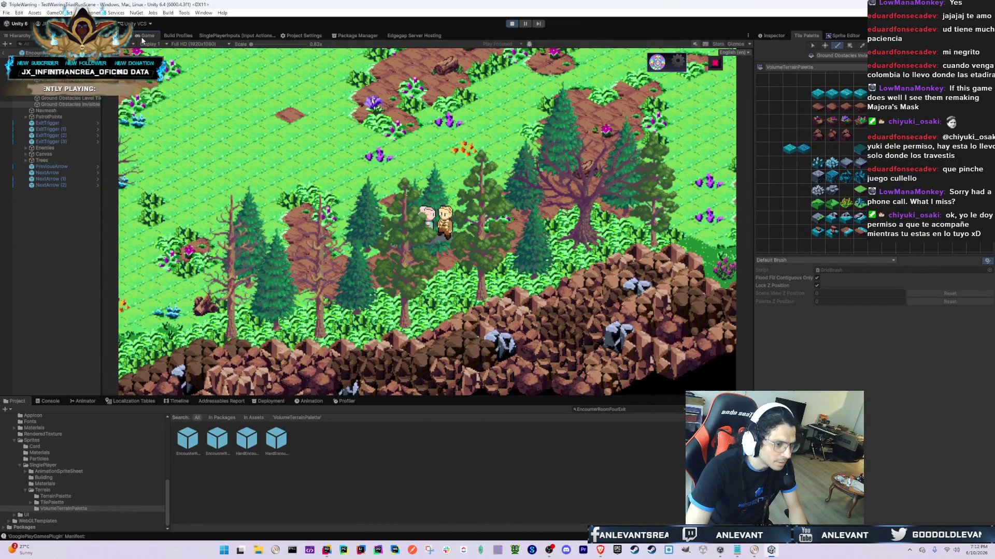
key("ctrl+1")
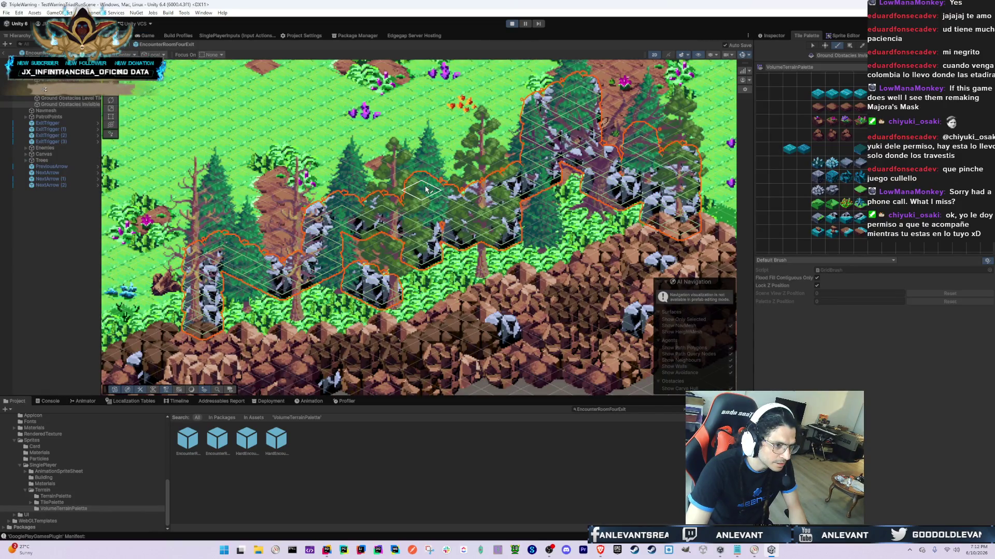
left_click(146, 37)
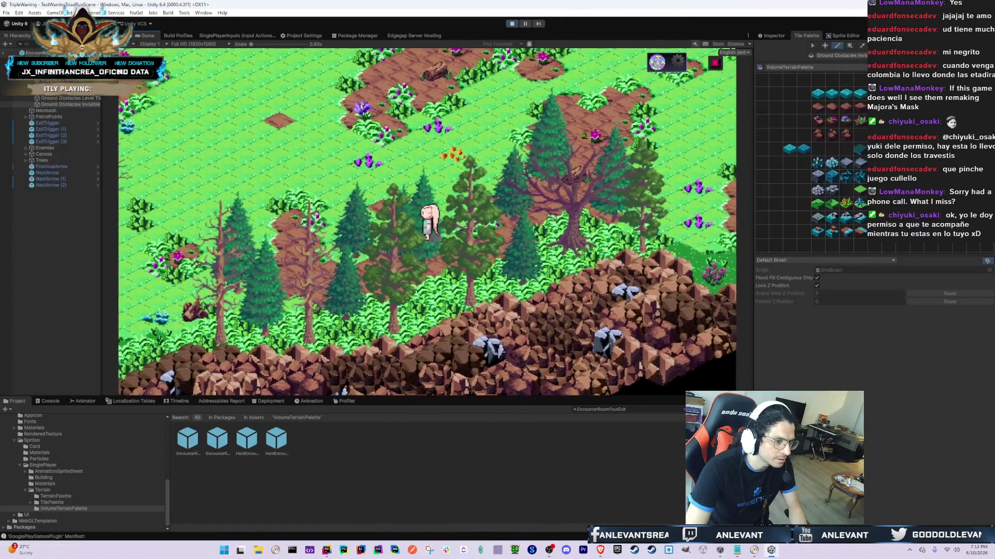
key("ctrl+1")
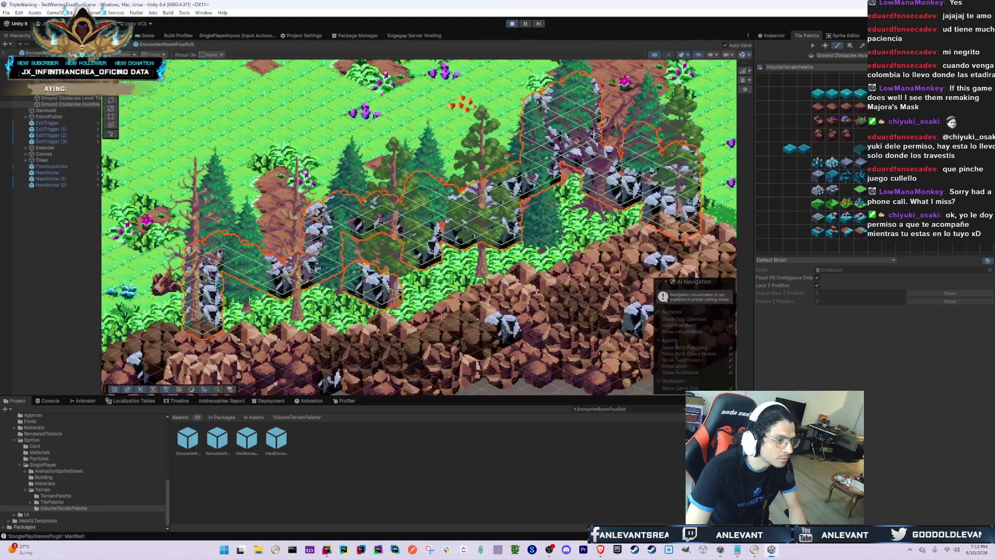
Step: Maximize and restore the Scene view, watch the character in Game, and return to the Scene
key("shift+space")
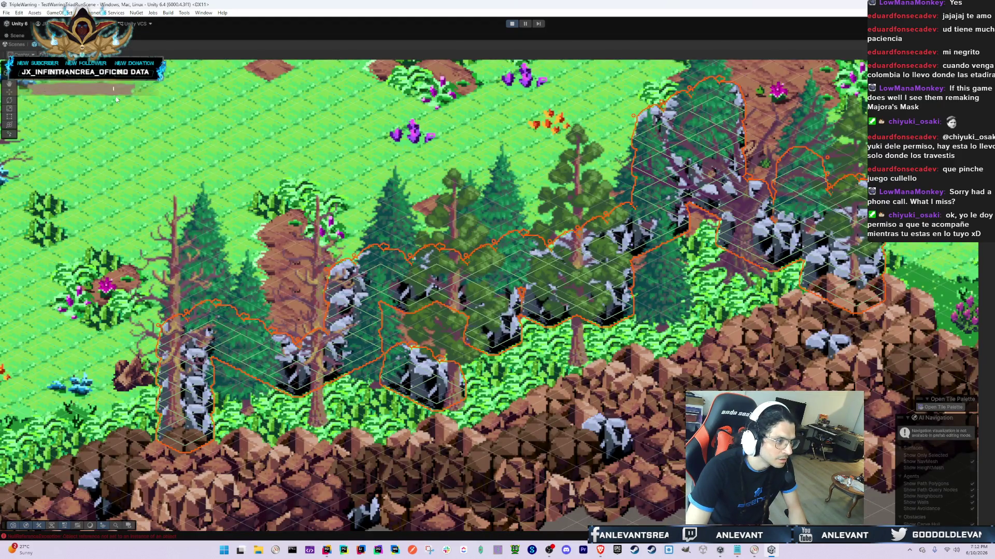
key("shift+space")
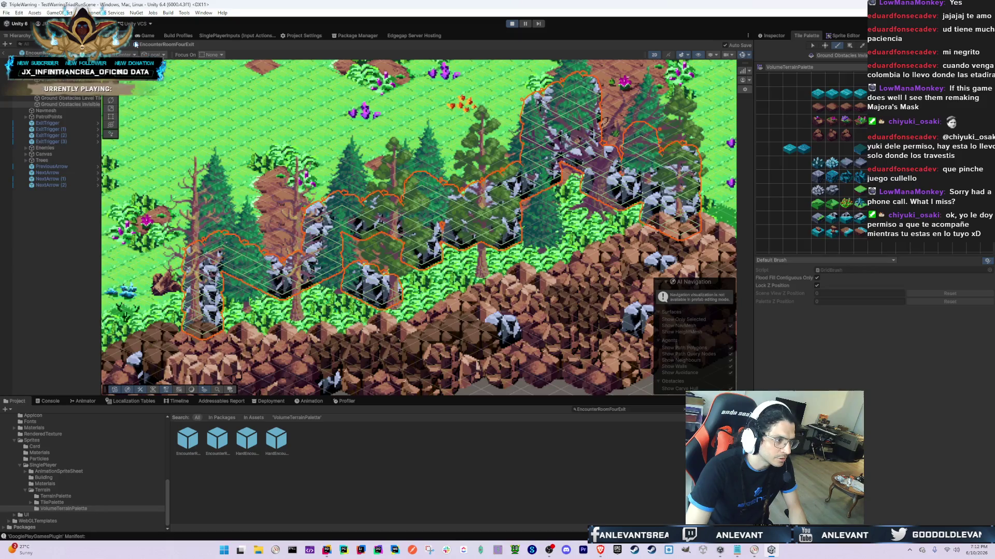
left_click(148, 36)
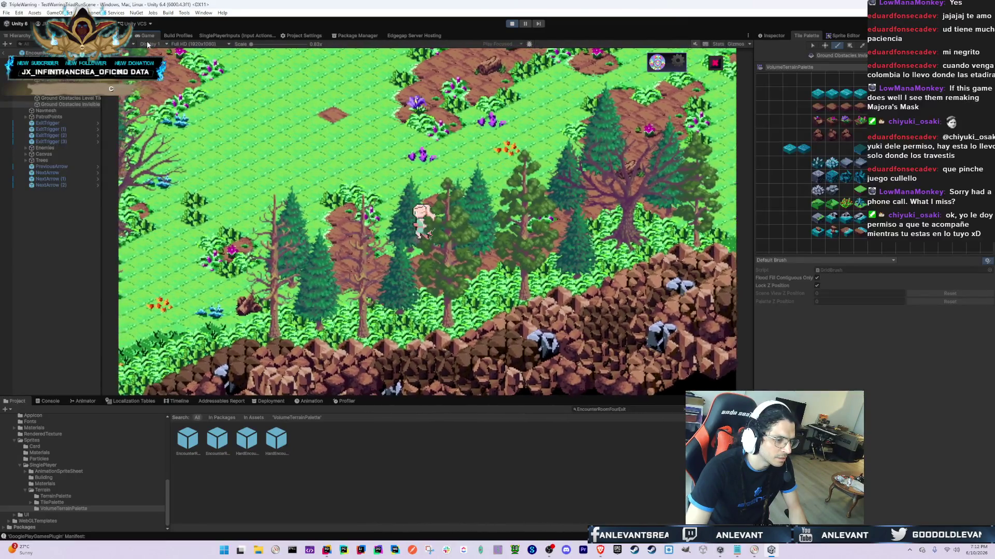
key("ctrl+1")
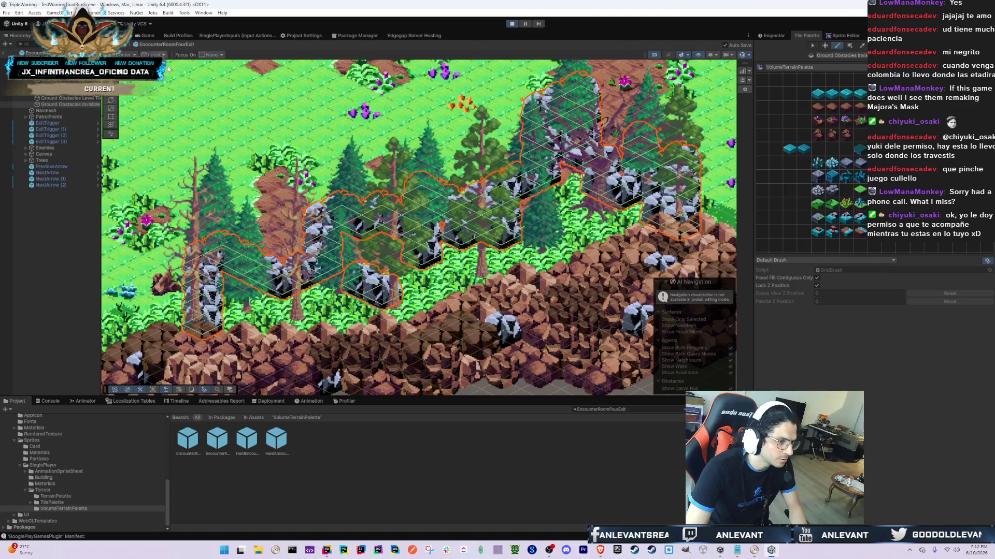